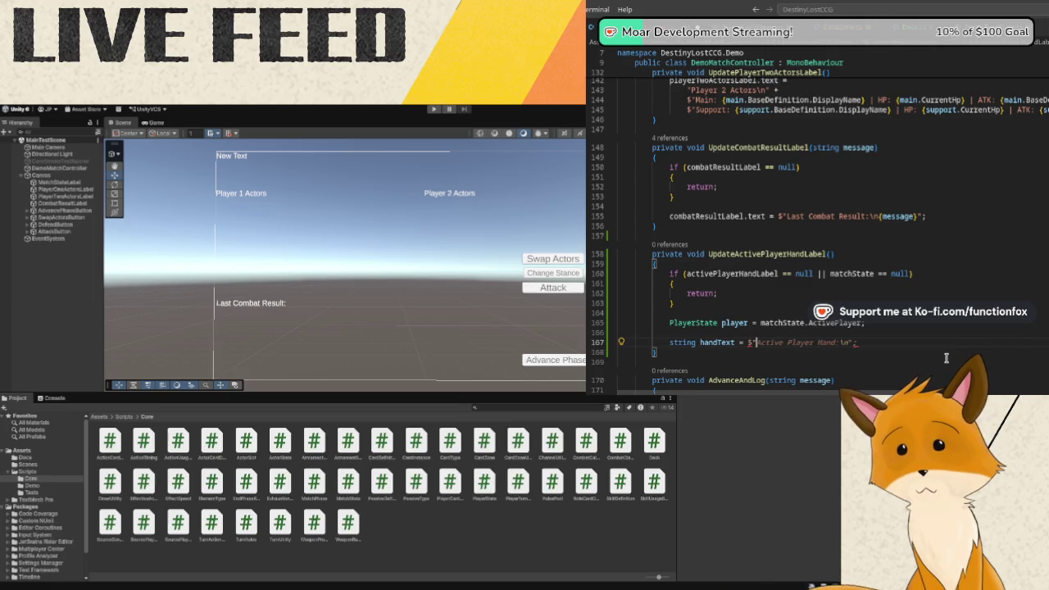
Complete the 'Active Player Hand ({player.Zones.Hand.Count}' header string, end it with a semicolon, and start a new line.
{"action": "type", "text": "Player"}
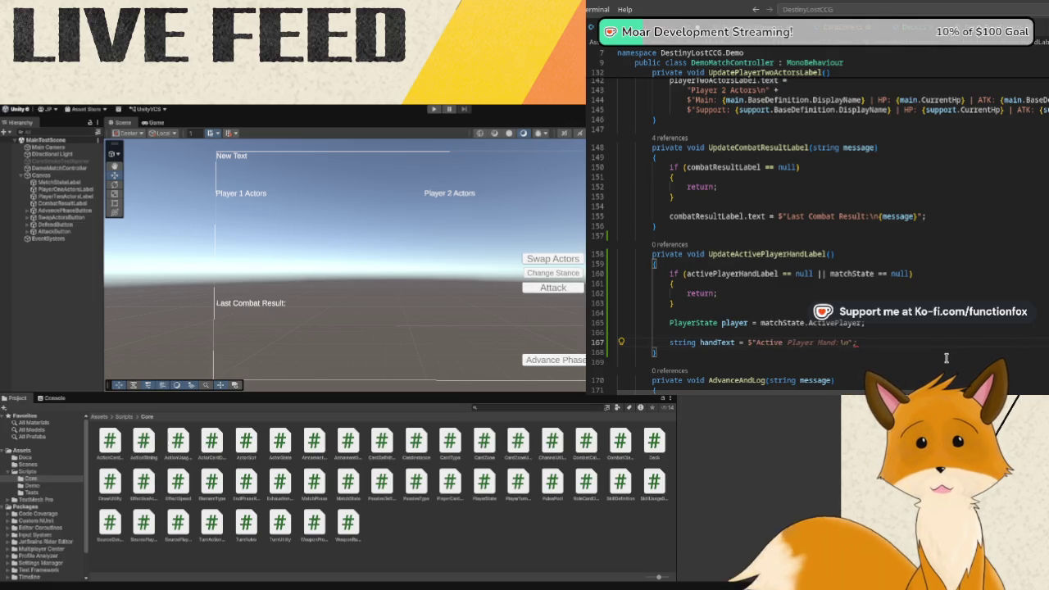
{"action": "type", "text": " Hand "}
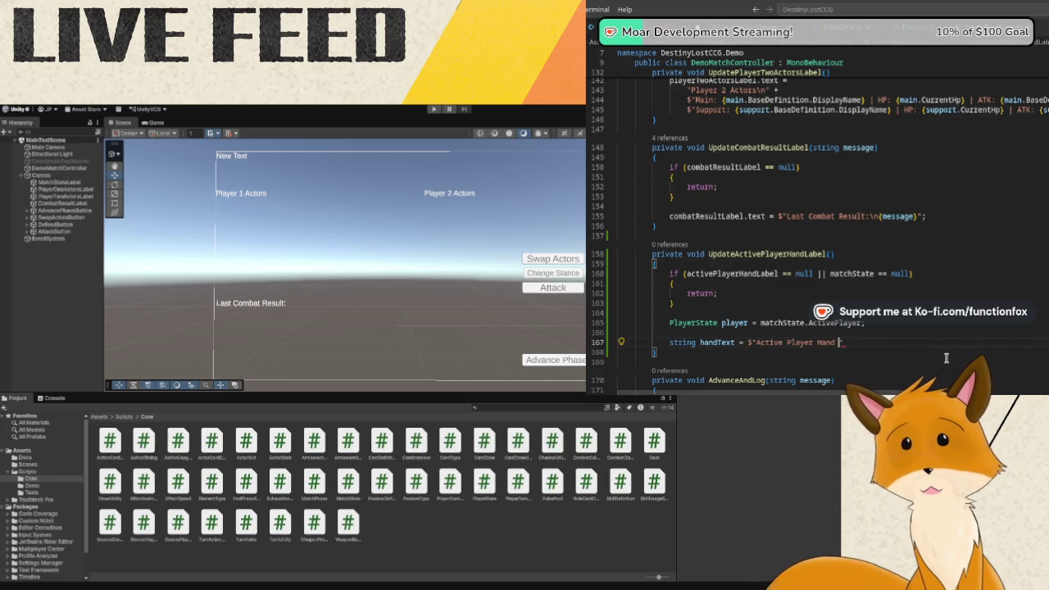
{"action": "type", "text": "({playe"}
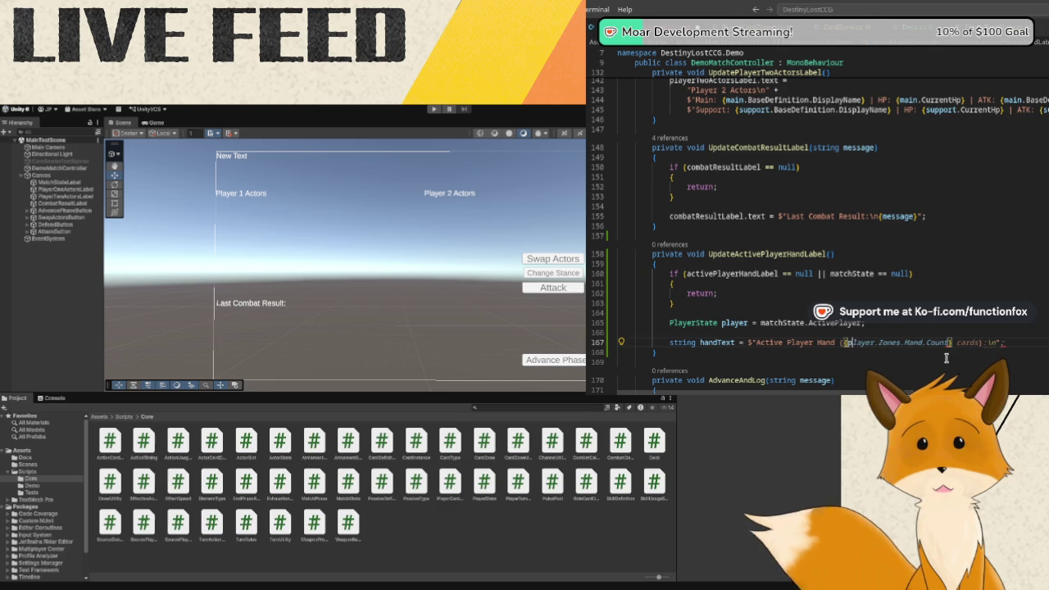
{"action": "type", "text": "r.Zo"}
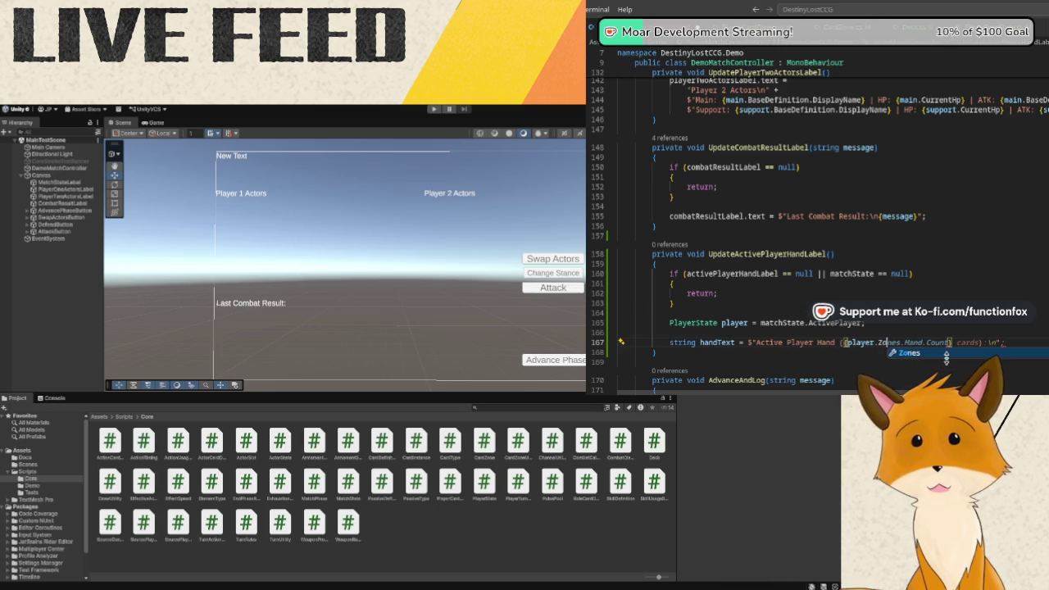
{"action": "type", "text": "nes."}
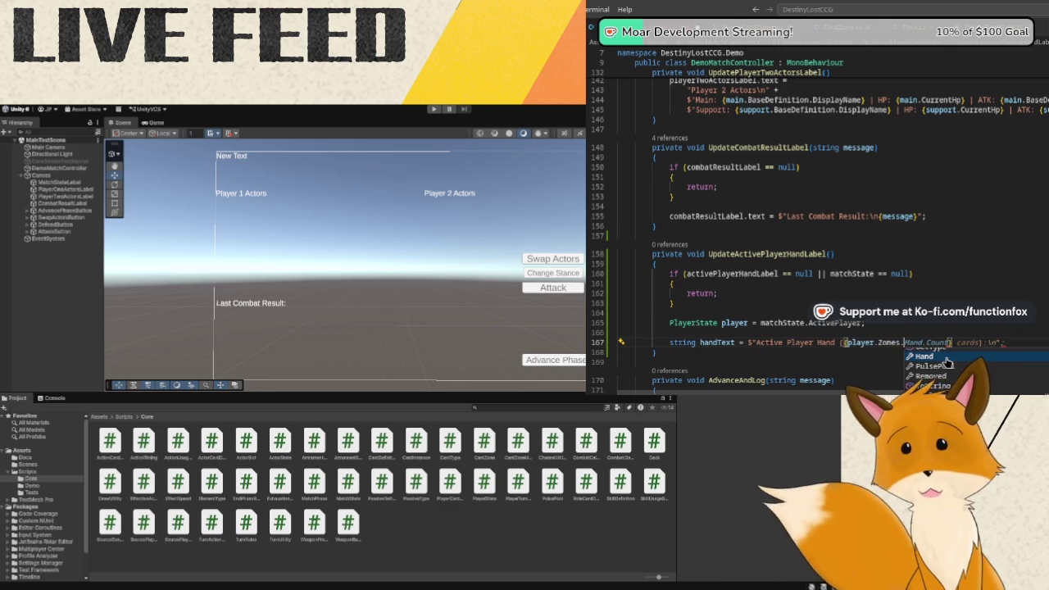
{"action": "key", "text": "Tab"}
{"action": "type", "text": ".Count"}
{"action": "key", "text": "Escape"}
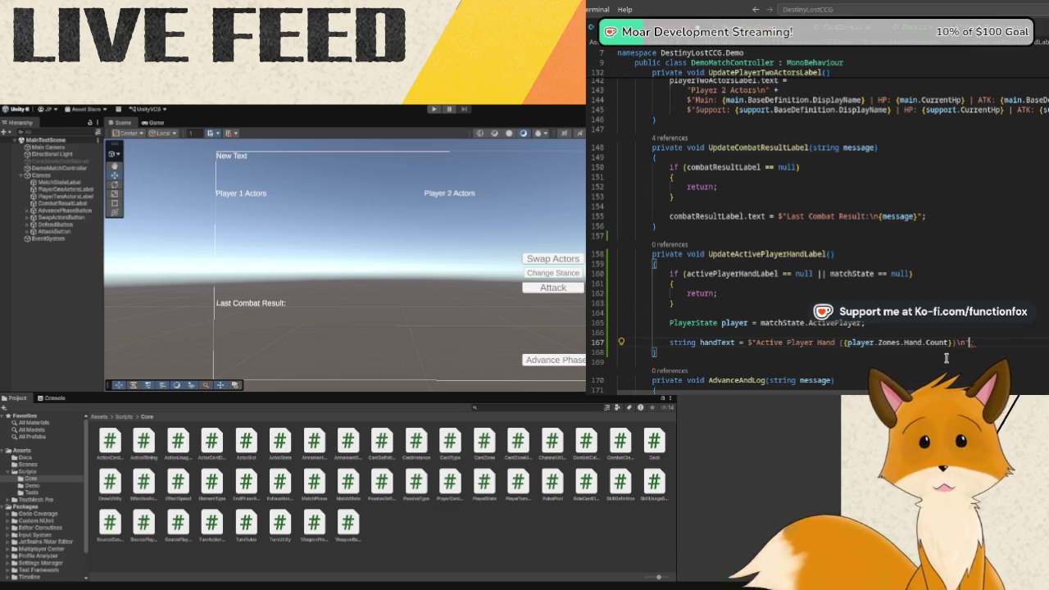
{"action": "type", "text": ";"}
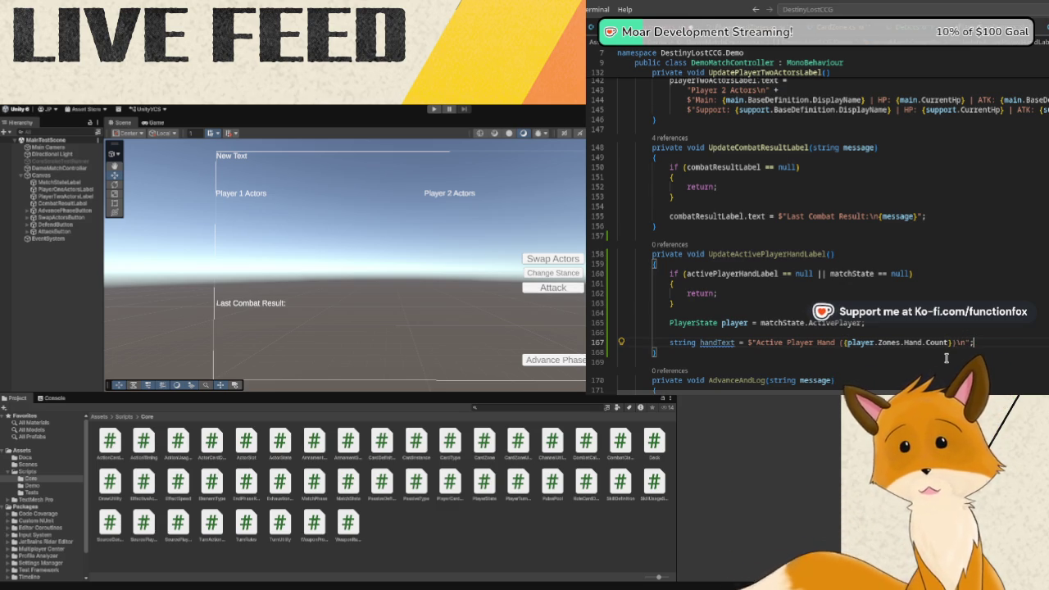
{"action": "key", "text": "Return"}
{"action": "key", "text": "Return"}
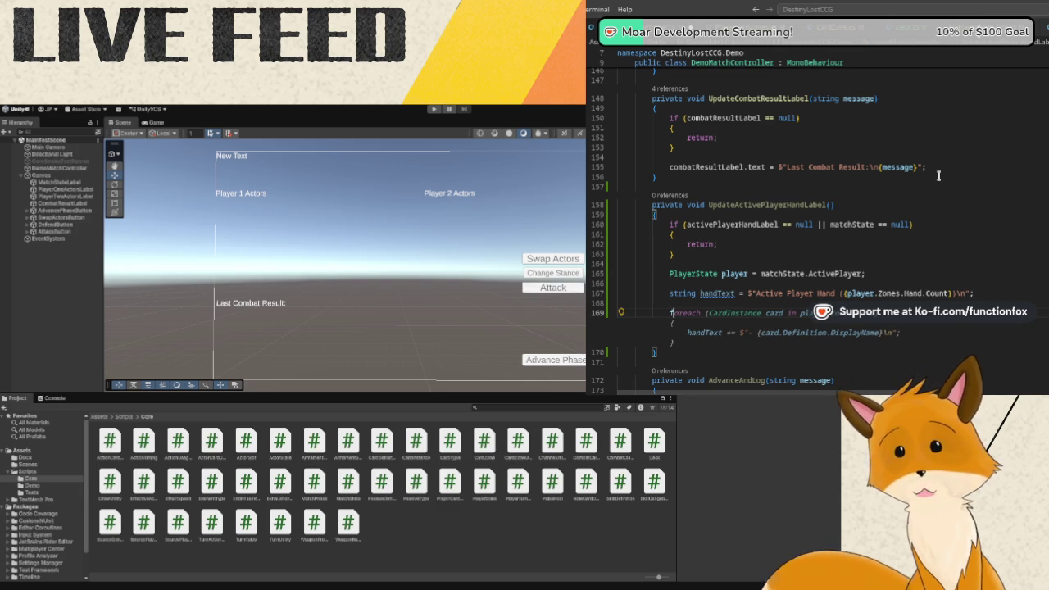
Add a for loop from i = 0 to player.Zones.Hand.Count and open its braced body.
{"action": "type", "text": "for (c"}
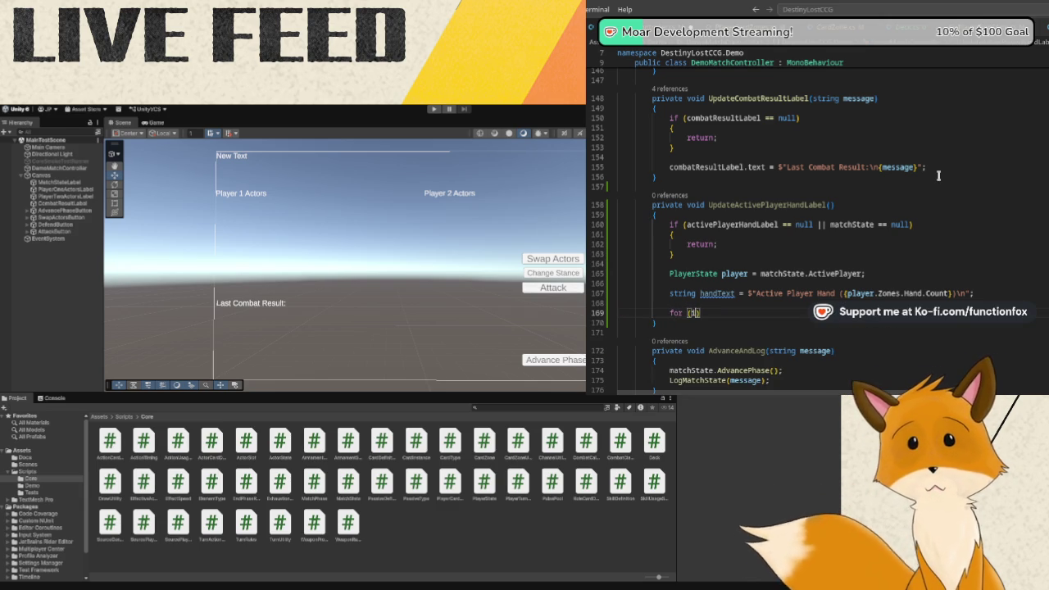
{"action": "type", "text": "nt"}
{"action": "type", "text": "0"}
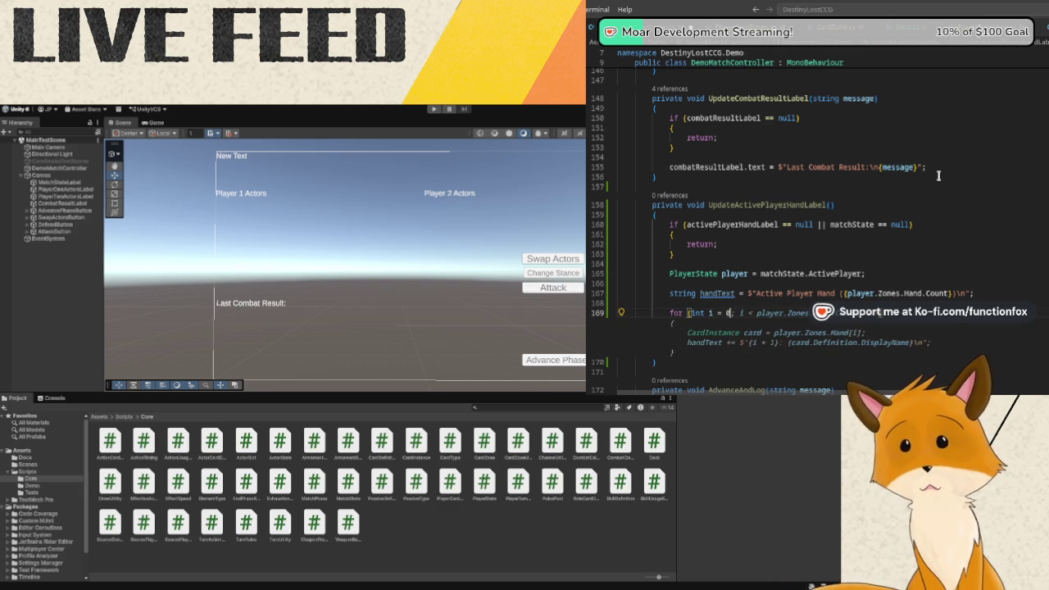
{"action": "type", "text": ";i < "}
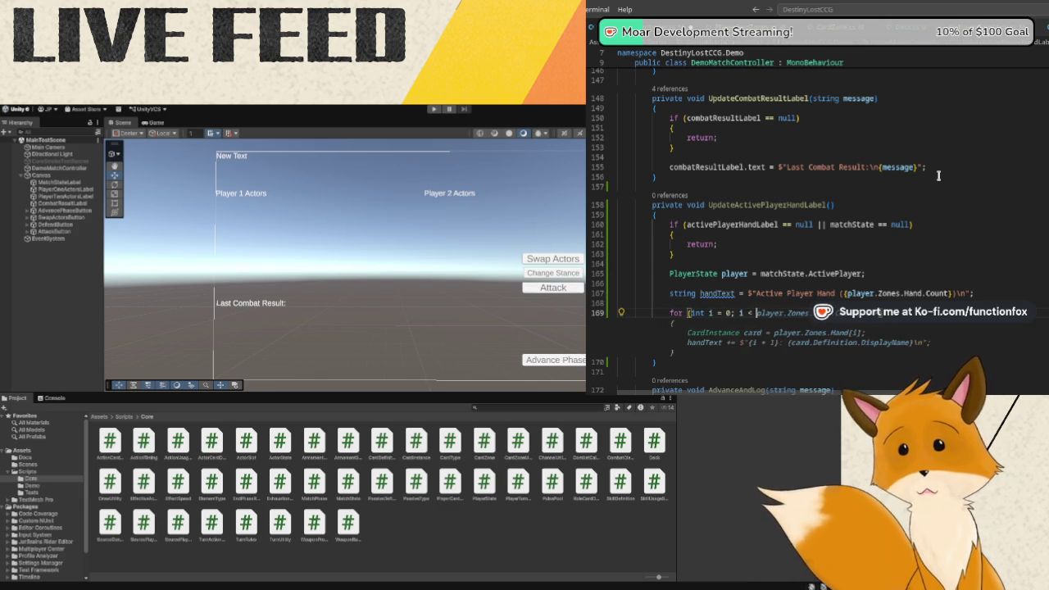
{"action": "type", "text": "player.Zones"}
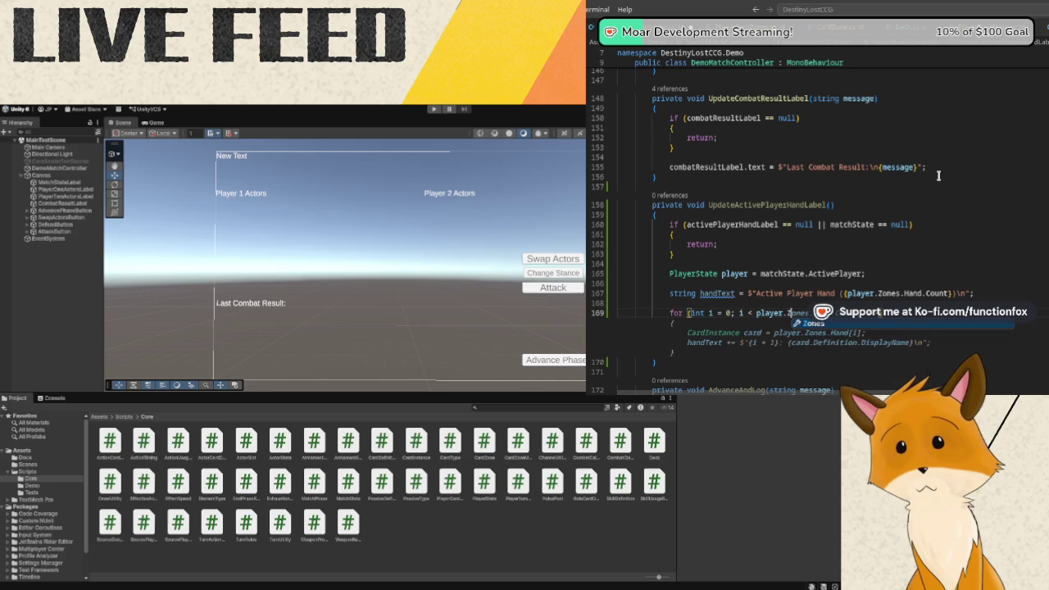
{"action": "type", "text": ".Hand.Count; i++)"}
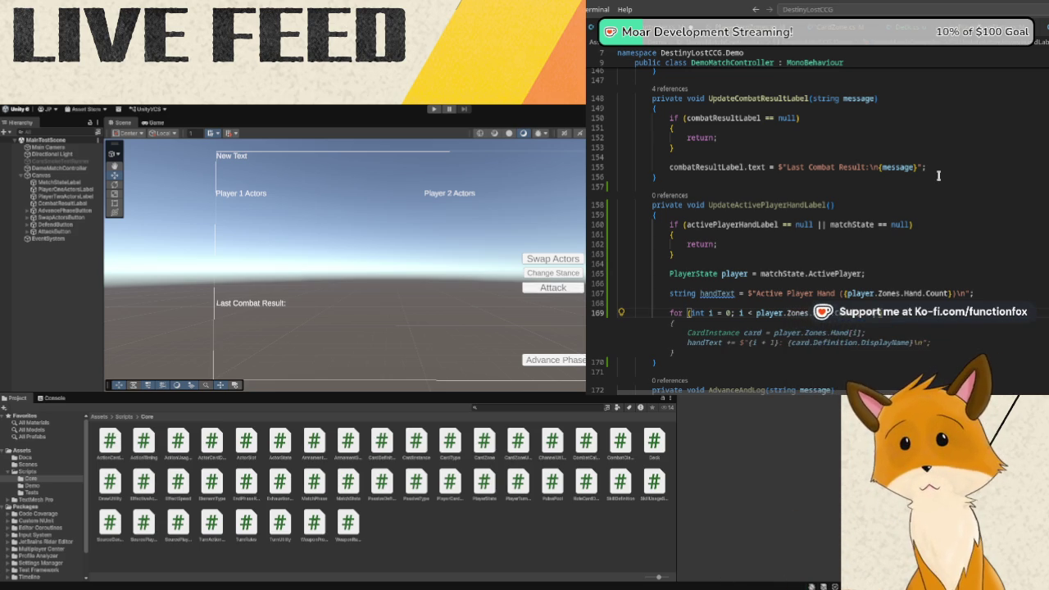
{"action": "key", "text": "Return"}
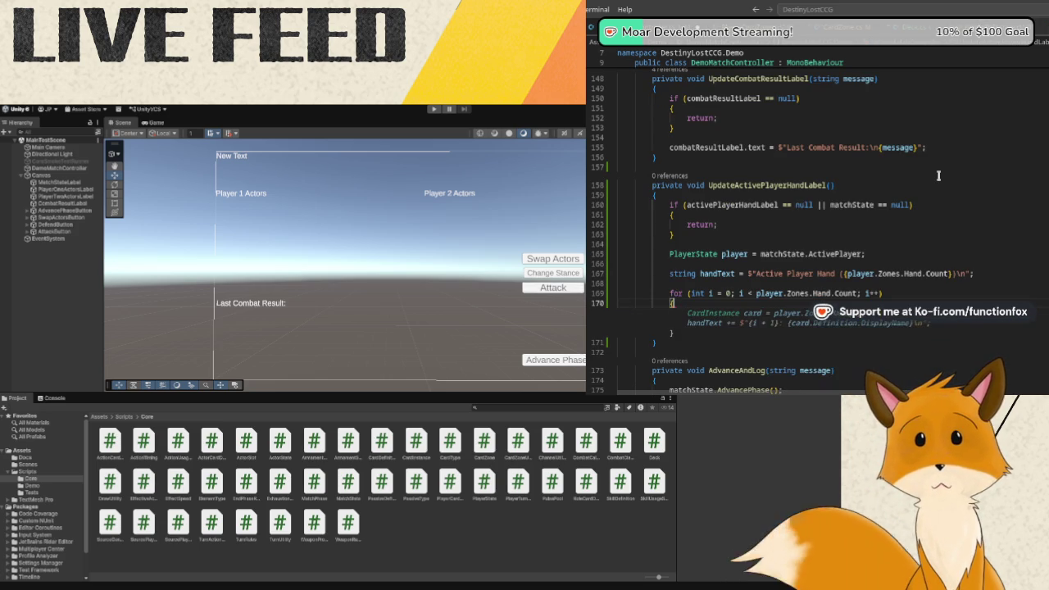
{"action": "type", "text": "{Card"}
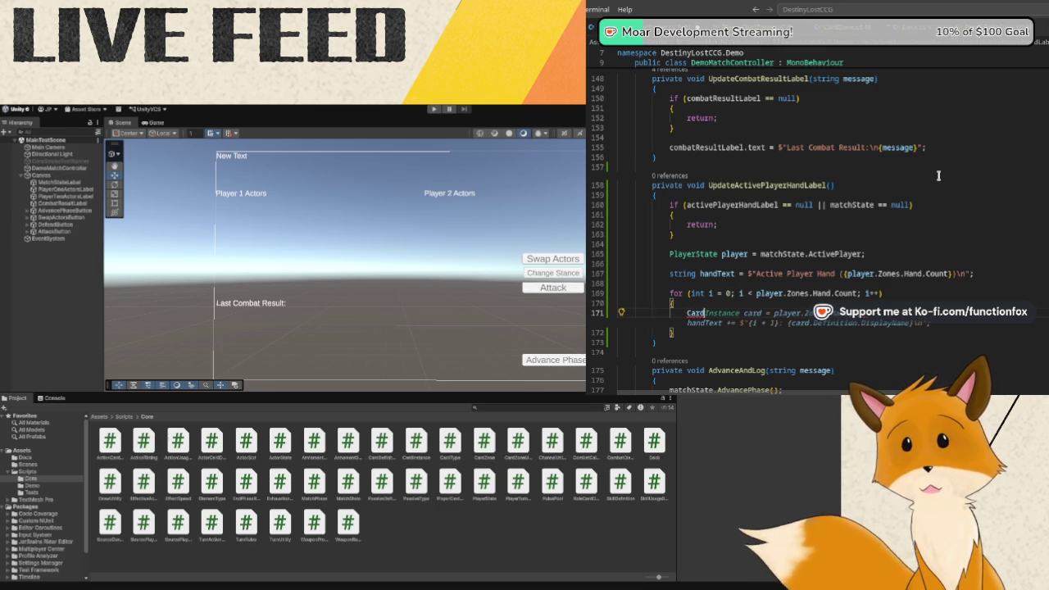
Declare the CardInstance card from player.Zones.Hand and append '{i + 1}: {card.Definition.DisplayName}' to handText.
{"action": "type", "text": "Insta"}
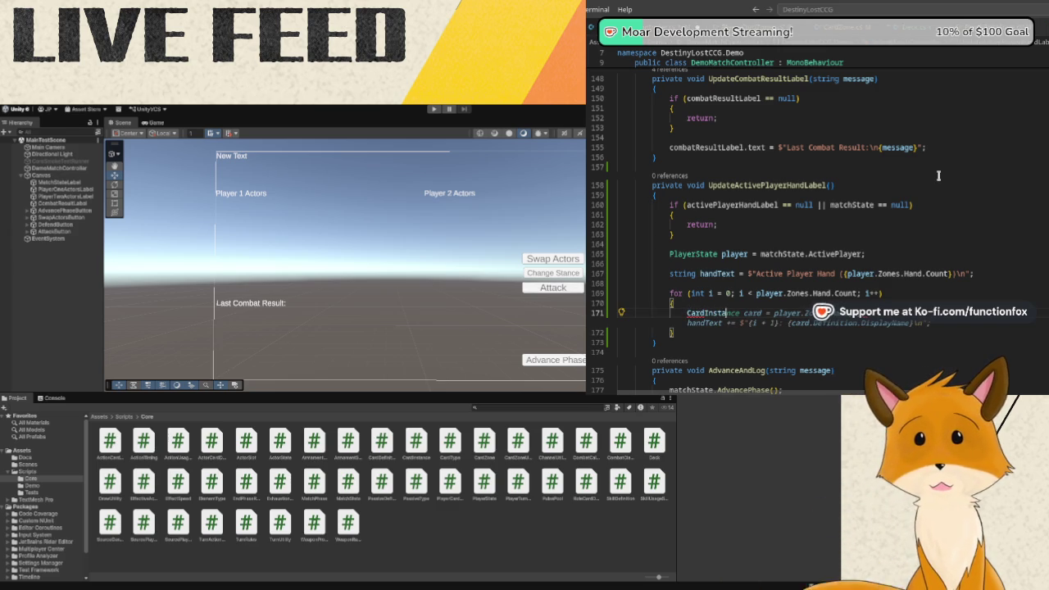
{"action": "type", "text": "nceard = p"}
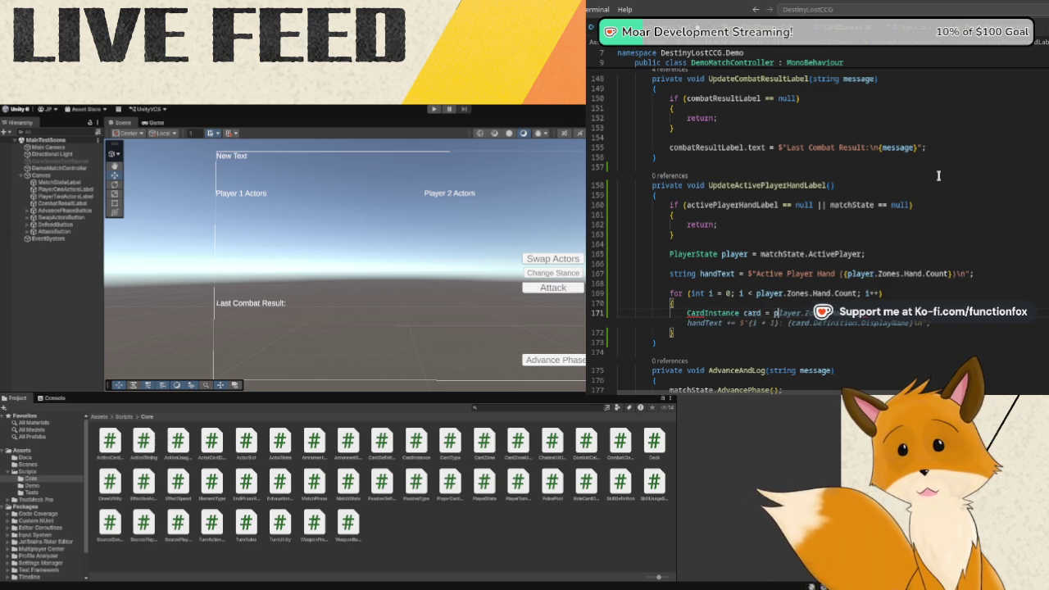
{"action": "type", "text": "layer.Zones."}
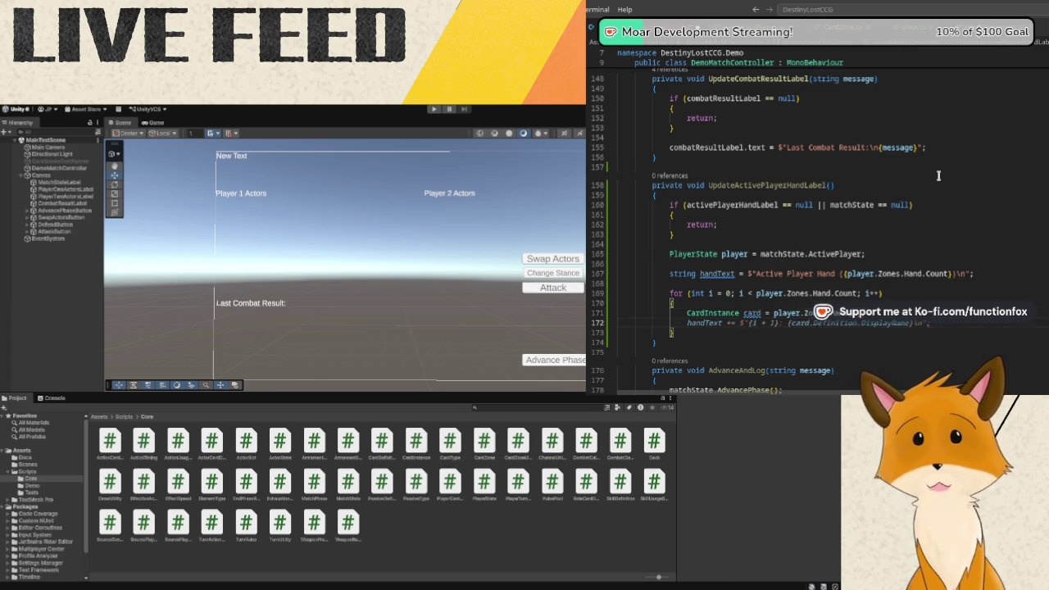
{"action": "type", "text": "+= $\""}
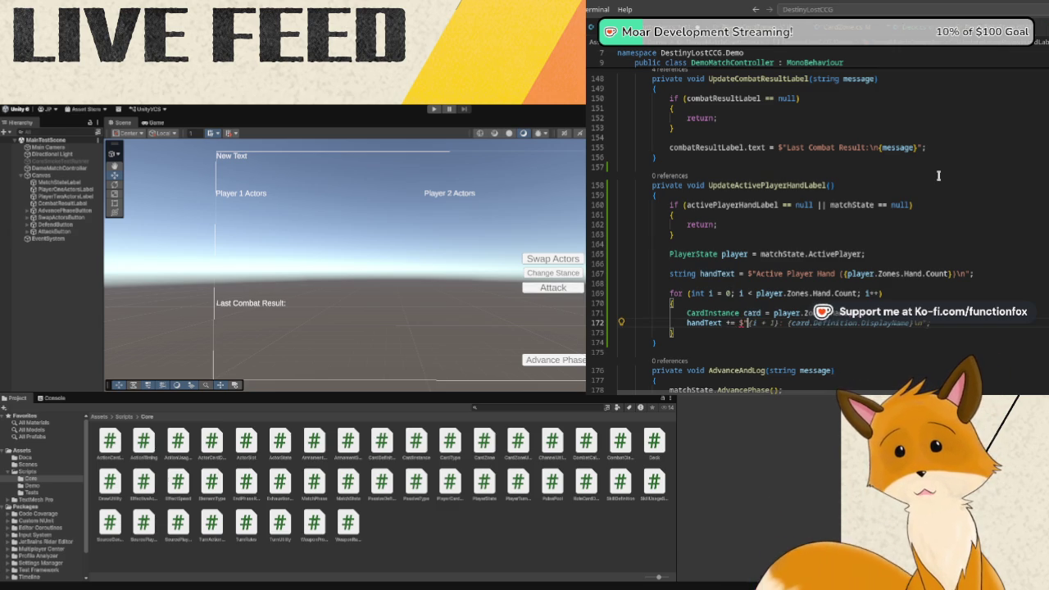
{"action": "type", "text": "{"}
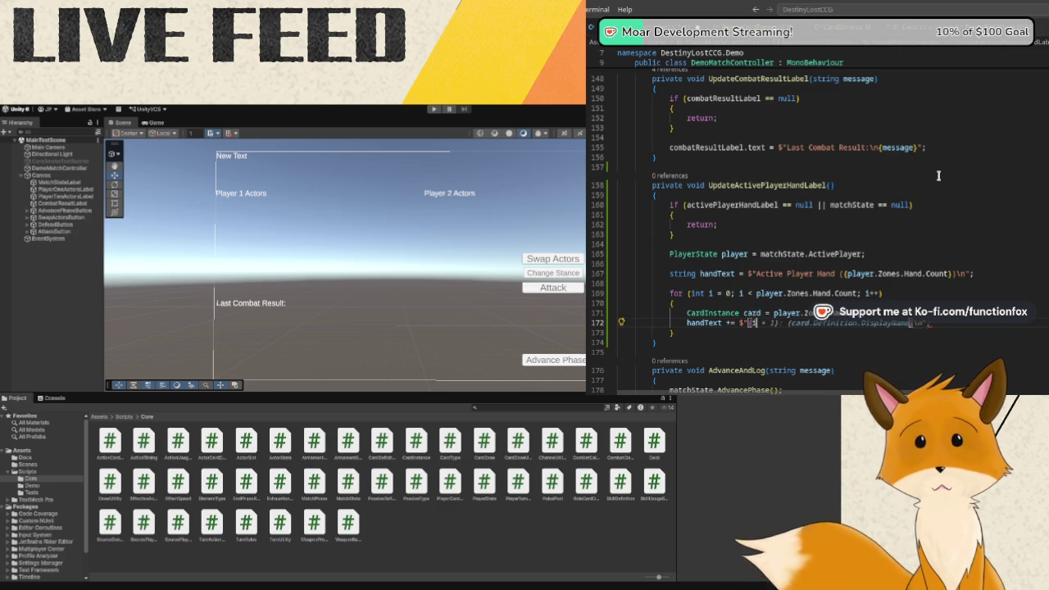
{"action": "type", "text": "i + 1}"}
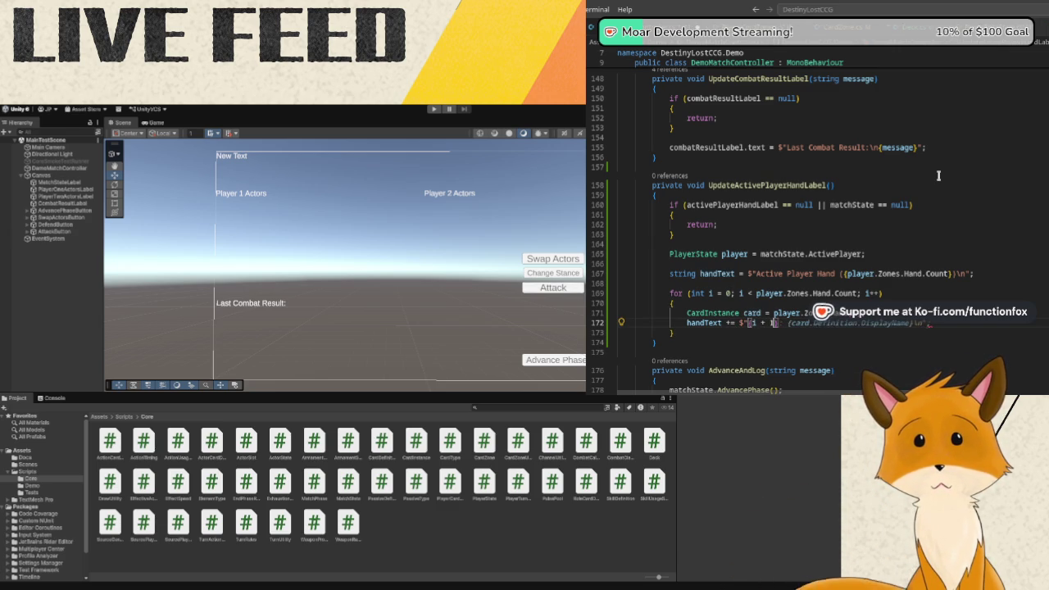
{"action": "type", "text": ":"}
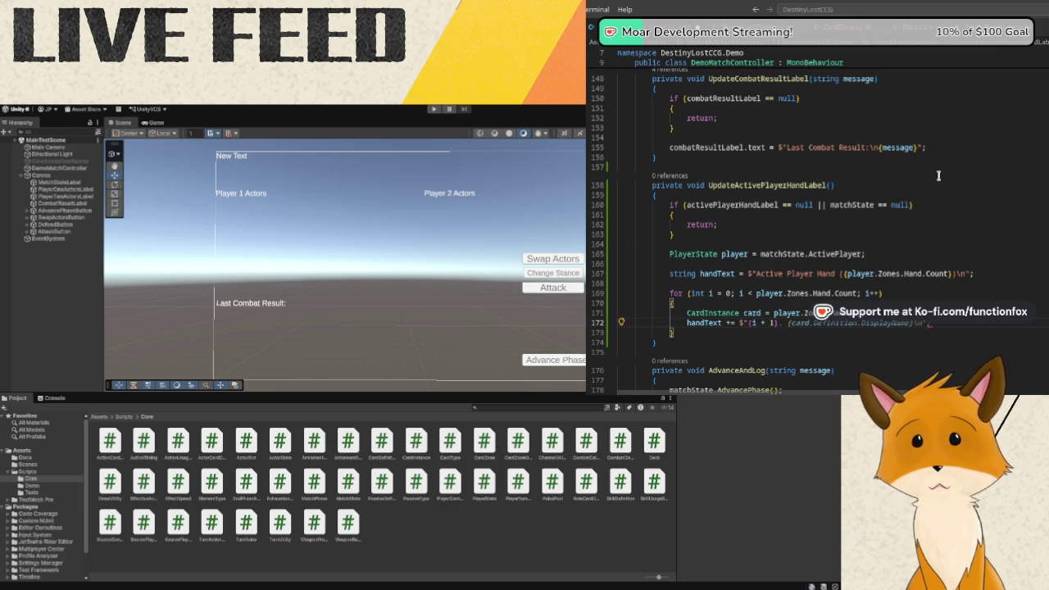
{"action": "key", "text": "ctrl+Right"}
{"action": "key", "text": "ctrl+Right"}
{"action": "key", "text": "ctrl+Right"}
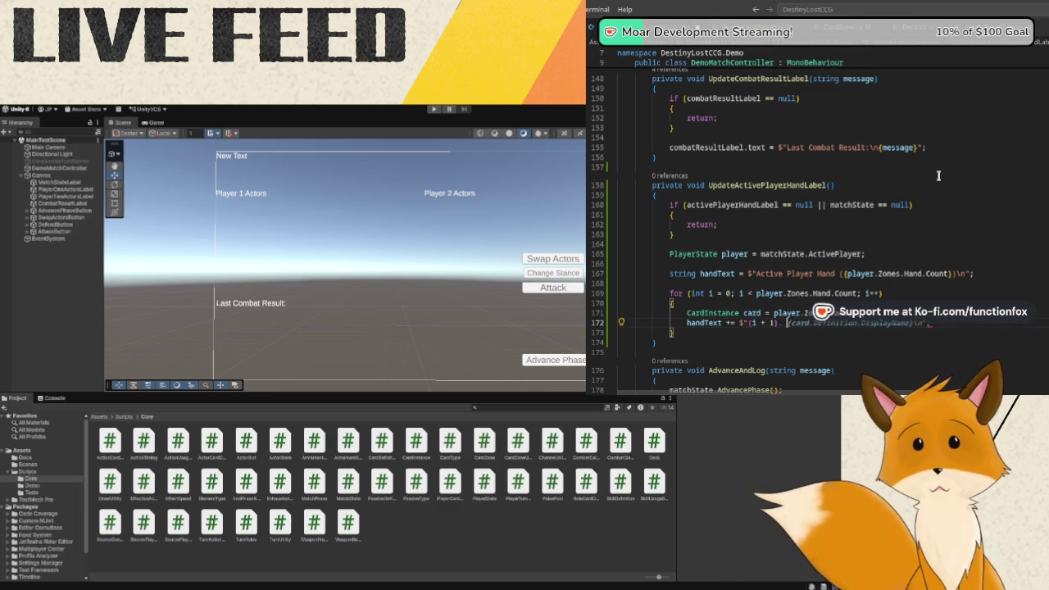
{"action": "type", "text": "card.De"}
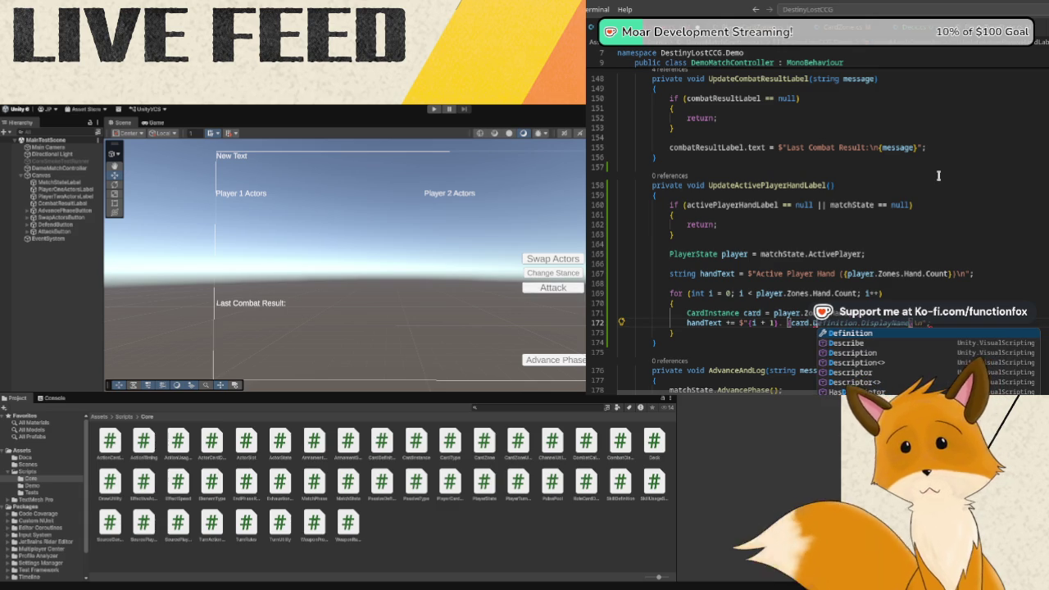
{"action": "key", "text": "Tab"}
{"action": "type", "text": "."}
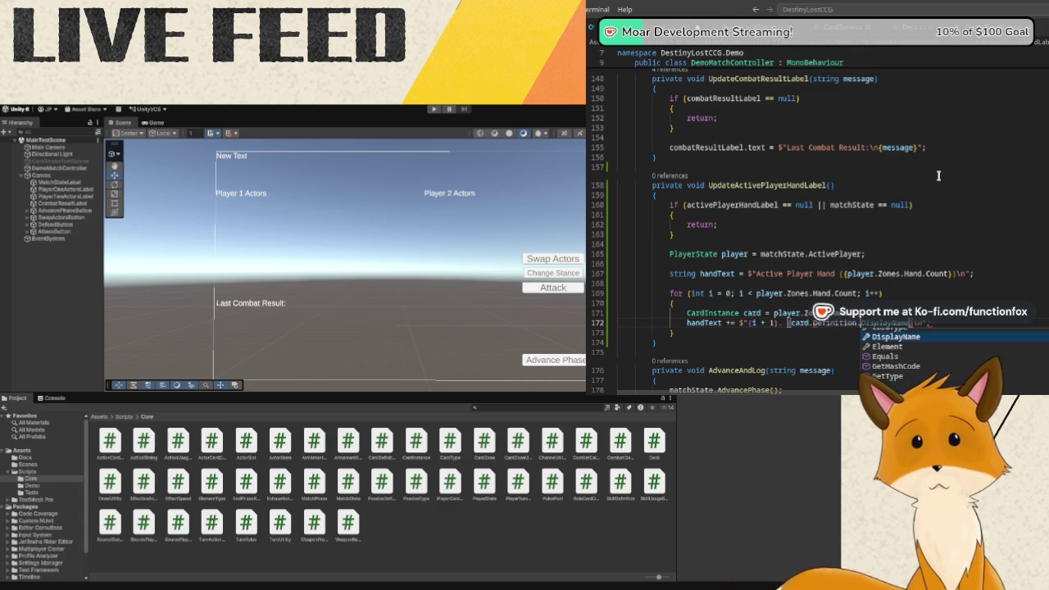
{"action": "key", "text": "Tab"}
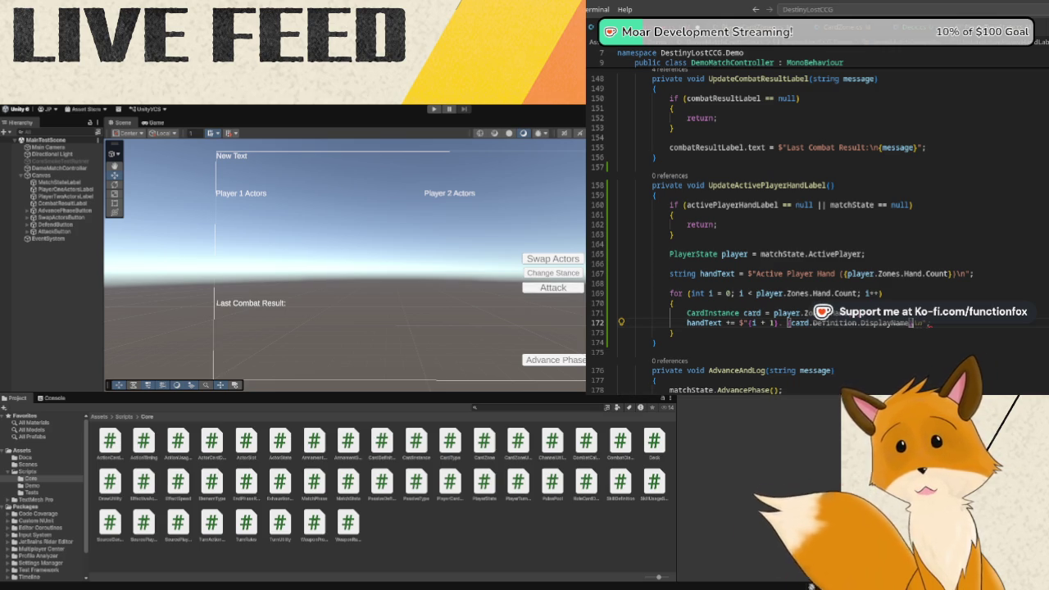
{"action": "type", "text": "}"}
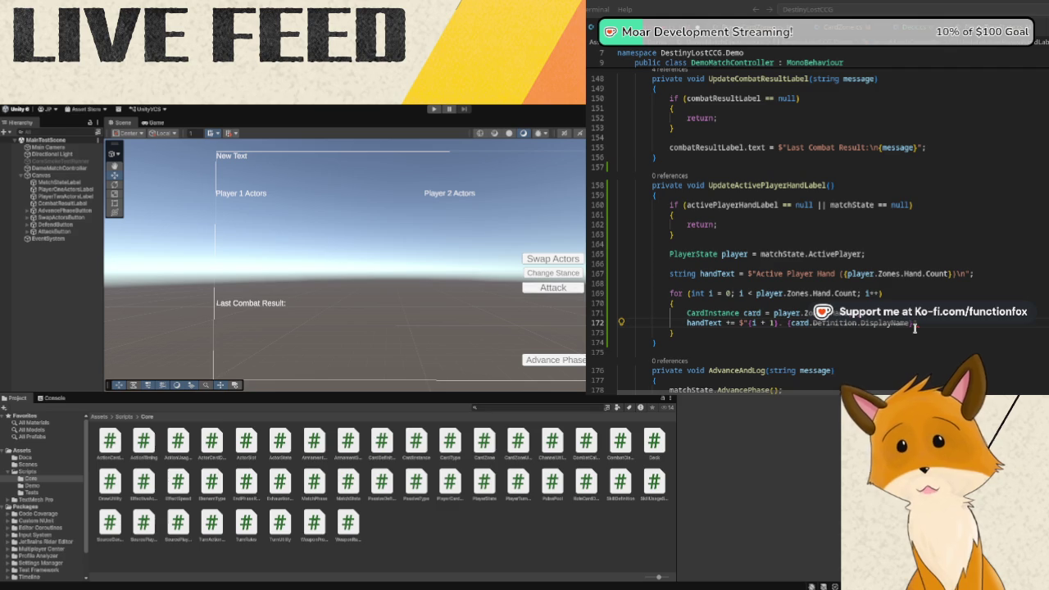
{"action": "left_click", "coordinate": [914, 324]}
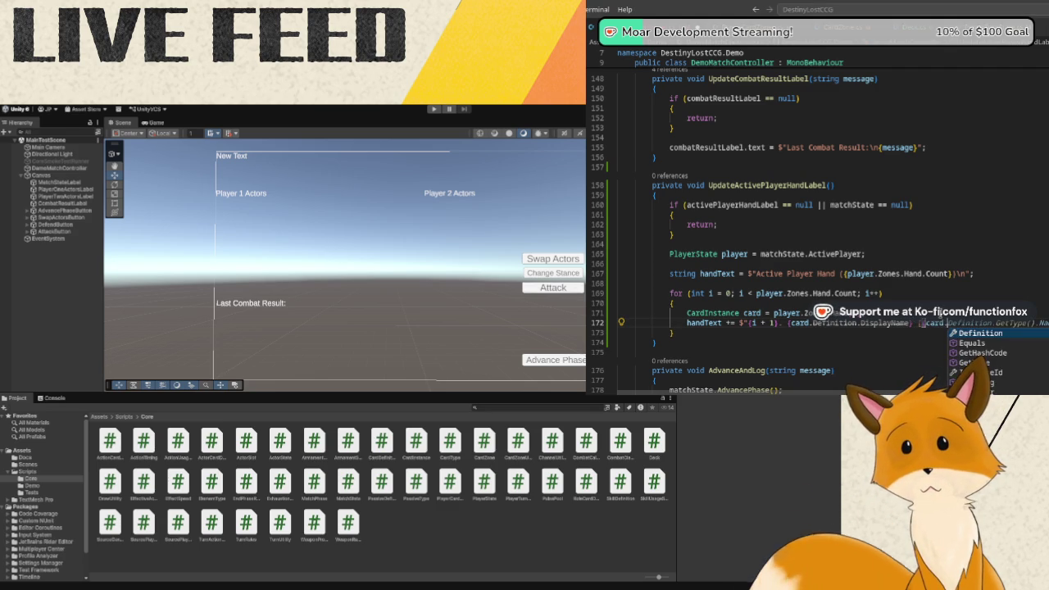
Append each card's Definition.CardType in parentheses to the handText line, then start a line after the loop.
{"action": "type", "text": "efinition"}
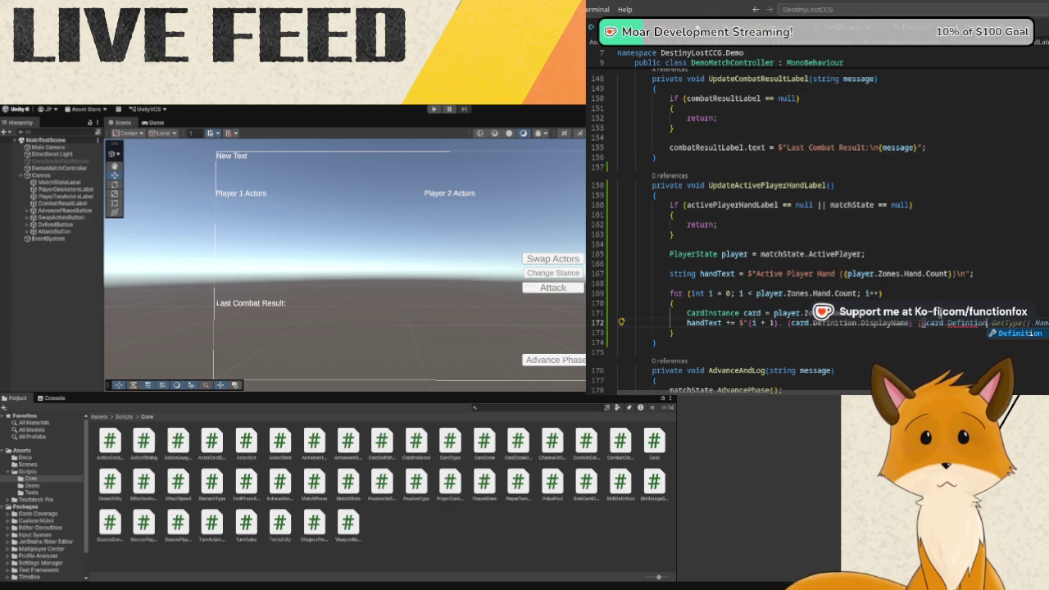
{"action": "type", "text": "."}
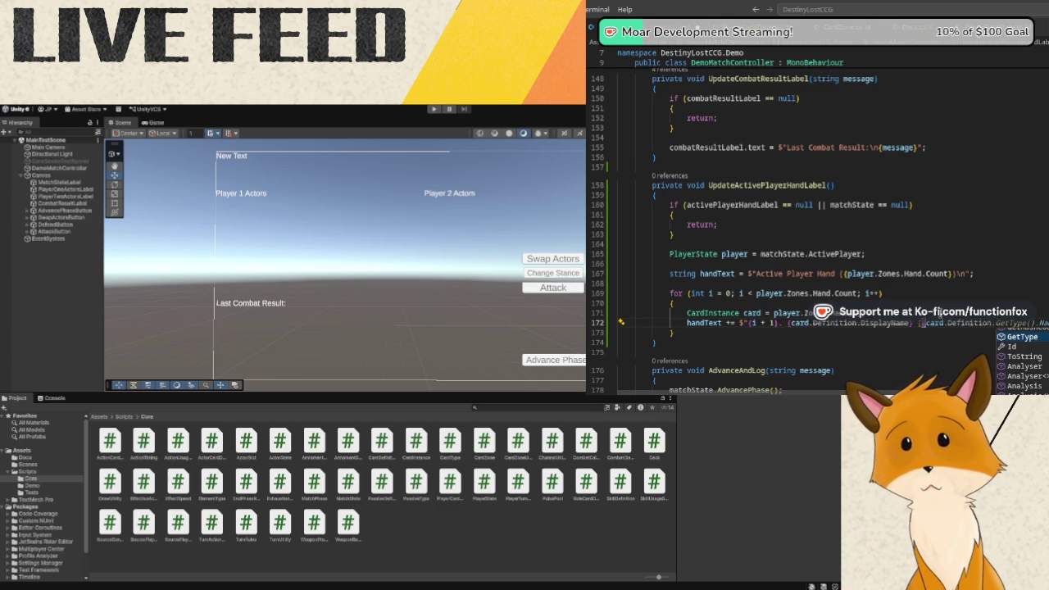
{"action": "type", "text": "CardType"}
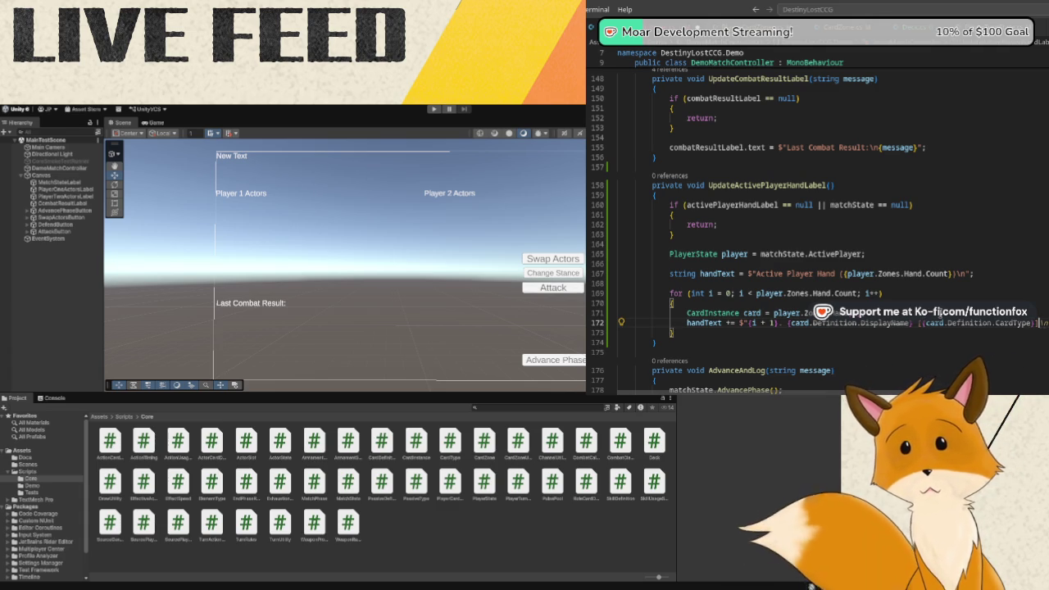
{"action": "key", "text": "Right"}
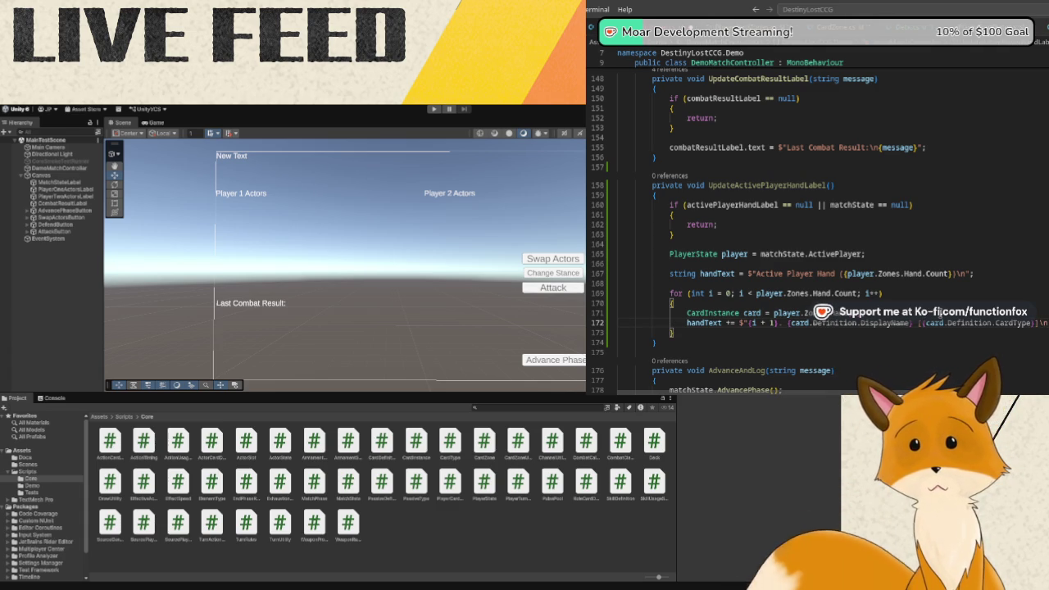
{"action": "key", "text": "Return"}
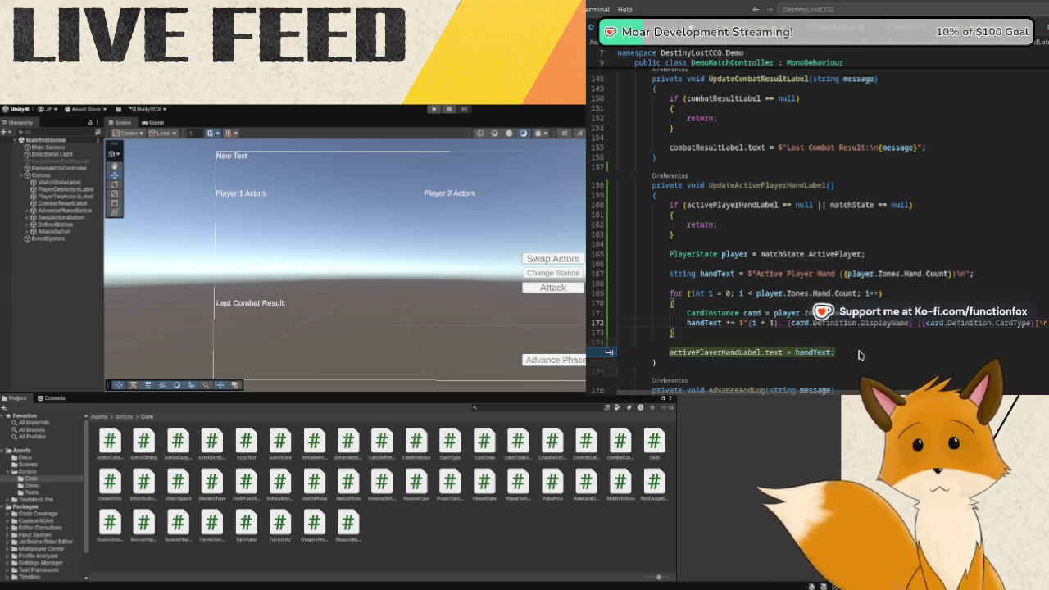
Accept the activePlayerHandLabel.text = handText assignment with the method's closing brace, then return to Rider.
{"action": "key", "text": "Tab"}
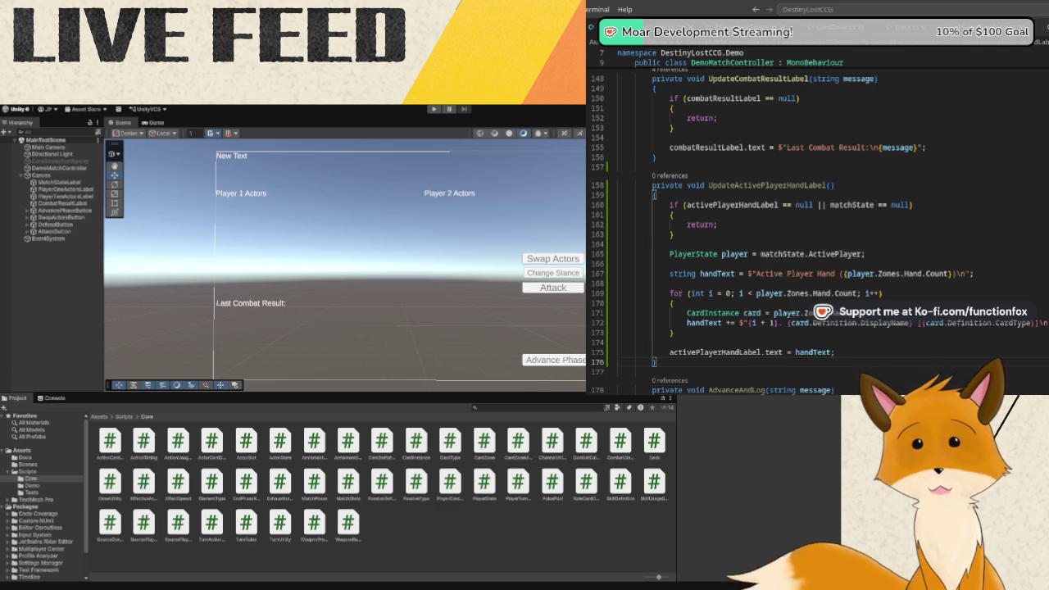
{"action": "left_click", "coordinate": [33, 292]}
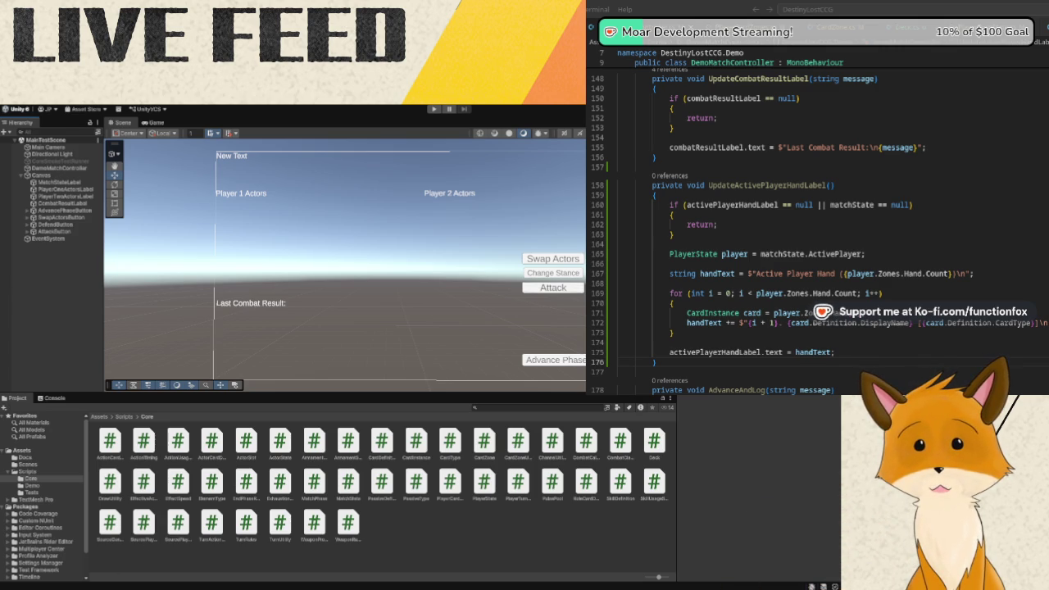
{"action": "key", "text": "alt+Tab"}
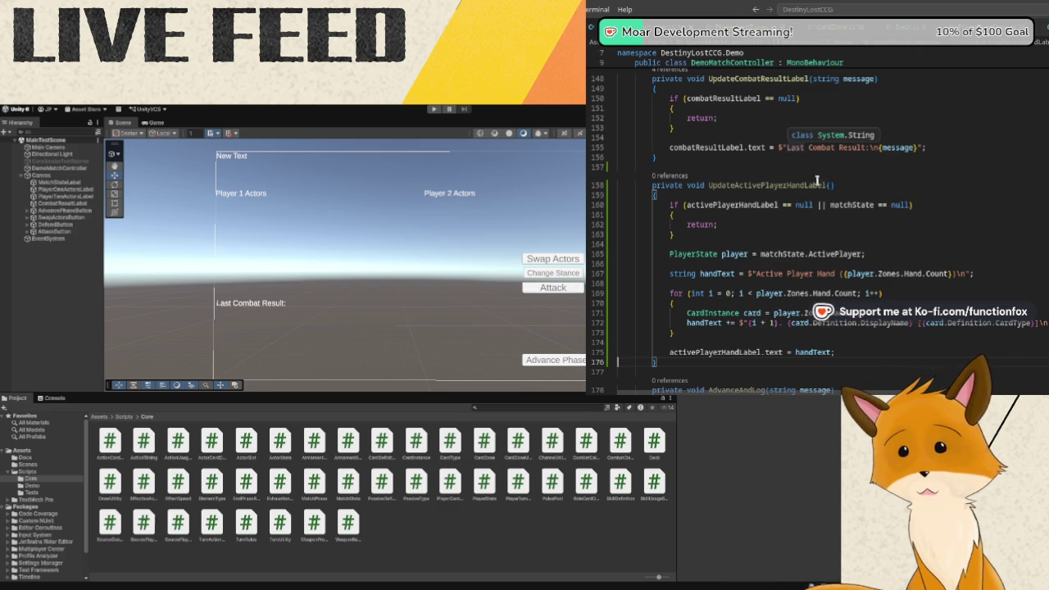
Add an UpdateActivePlayerHandLabel() call after LogMatchState's last actor label update.
{"action": "scroll", "coordinate": [836, 199], "scroll_direction": "down", "scroll_amount": 3}
{"action": "scroll", "coordinate": [835, 199], "scroll_direction": "down", "scroll_amount": 10}
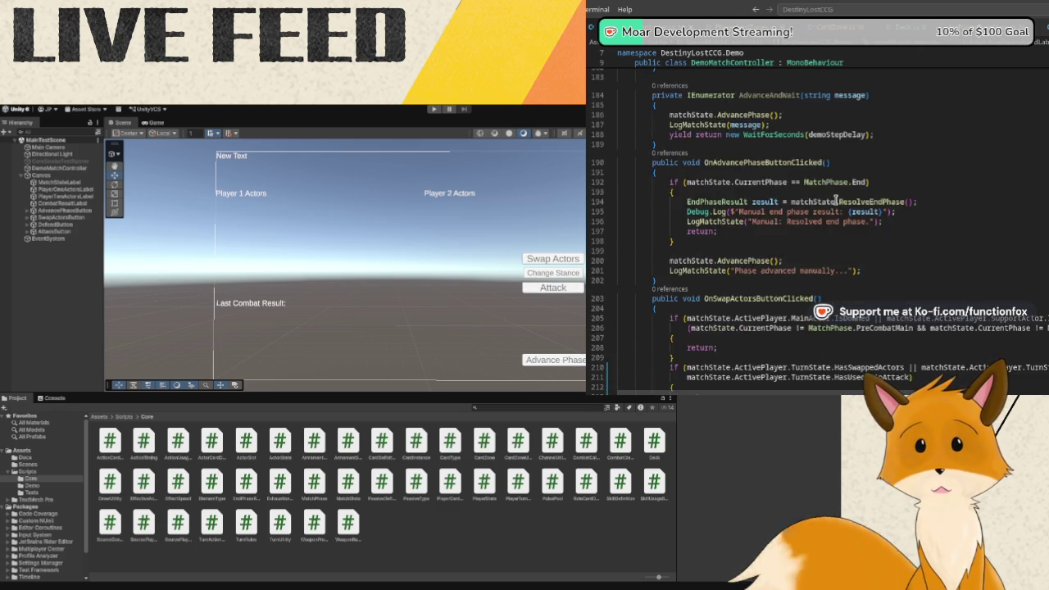
{"action": "scroll", "coordinate": [836, 199], "scroll_direction": "down", "scroll_amount": 3}
{"action": "scroll", "coordinate": [836, 199], "scroll_direction": "down", "scroll_amount": 6}
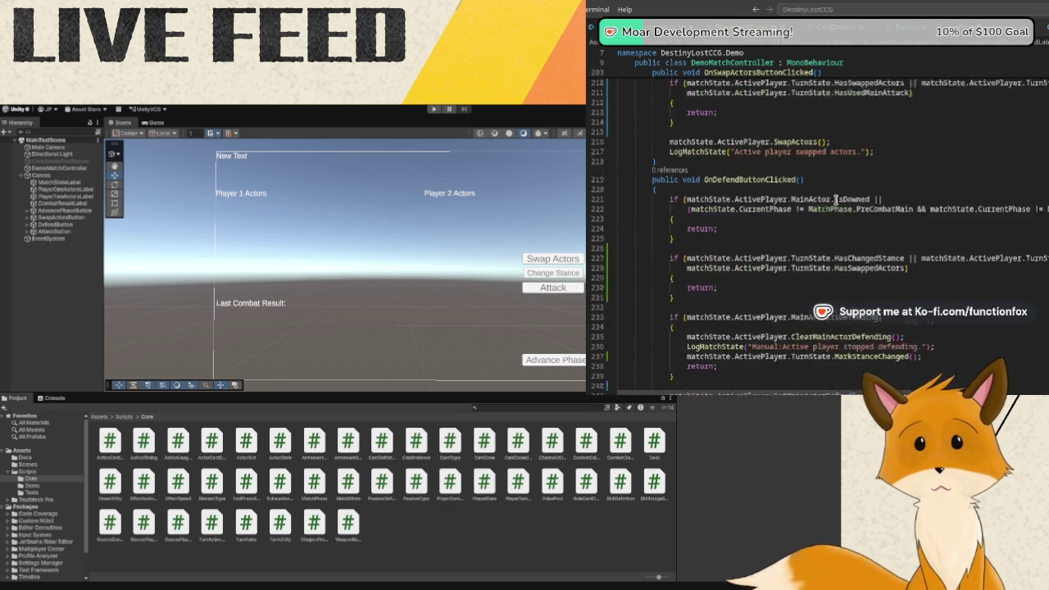
{"action": "scroll", "coordinate": [836, 200], "scroll_direction": "down", "scroll_amount": 12}
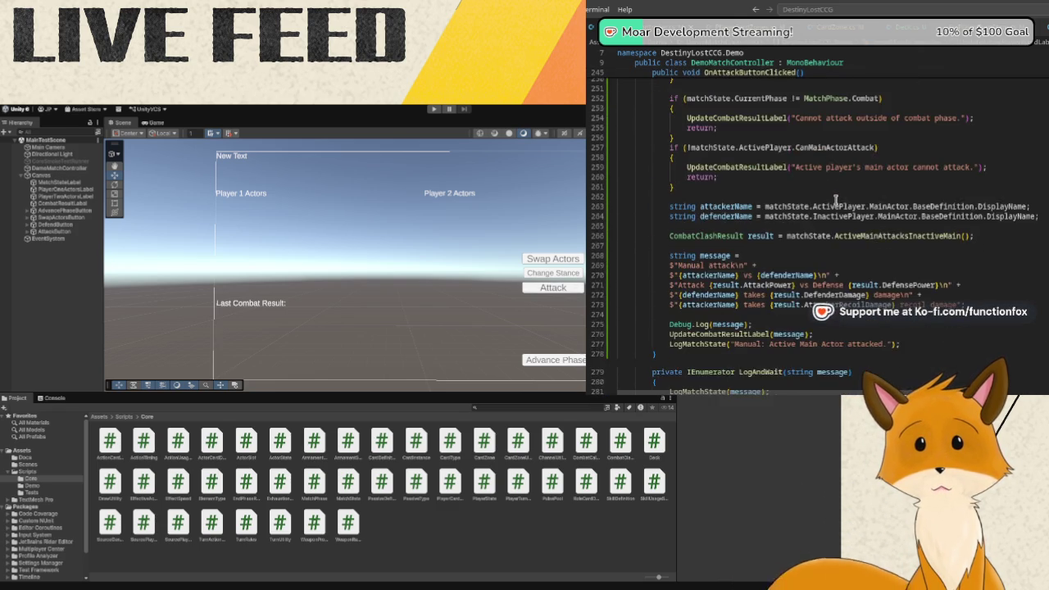
{"action": "scroll", "coordinate": [836, 199], "scroll_direction": "down", "scroll_amount": 8}
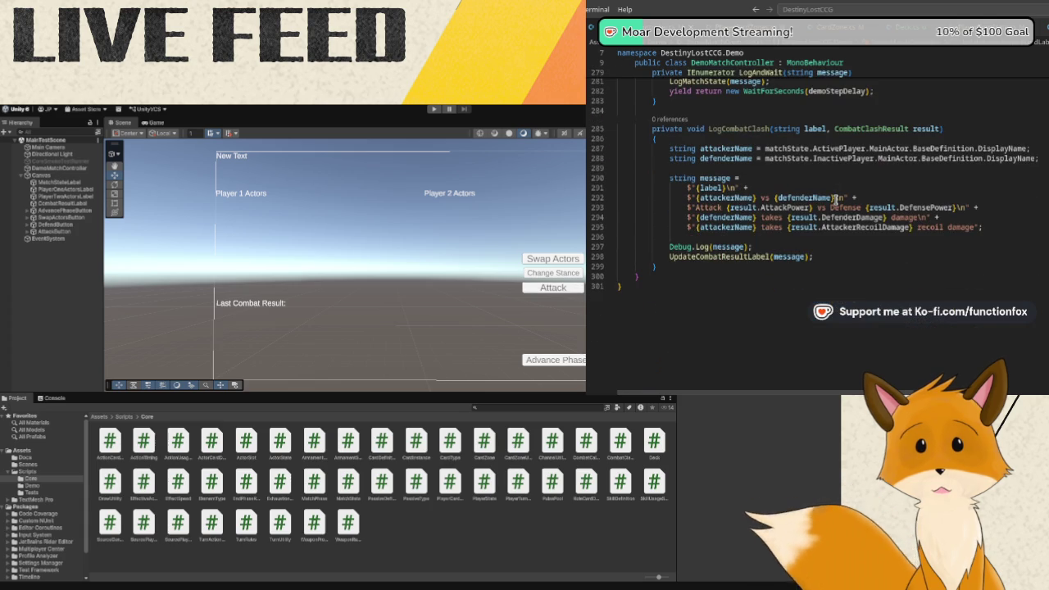
{"action": "scroll", "coordinate": [836, 199], "scroll_direction": "up", "scroll_amount": 20}
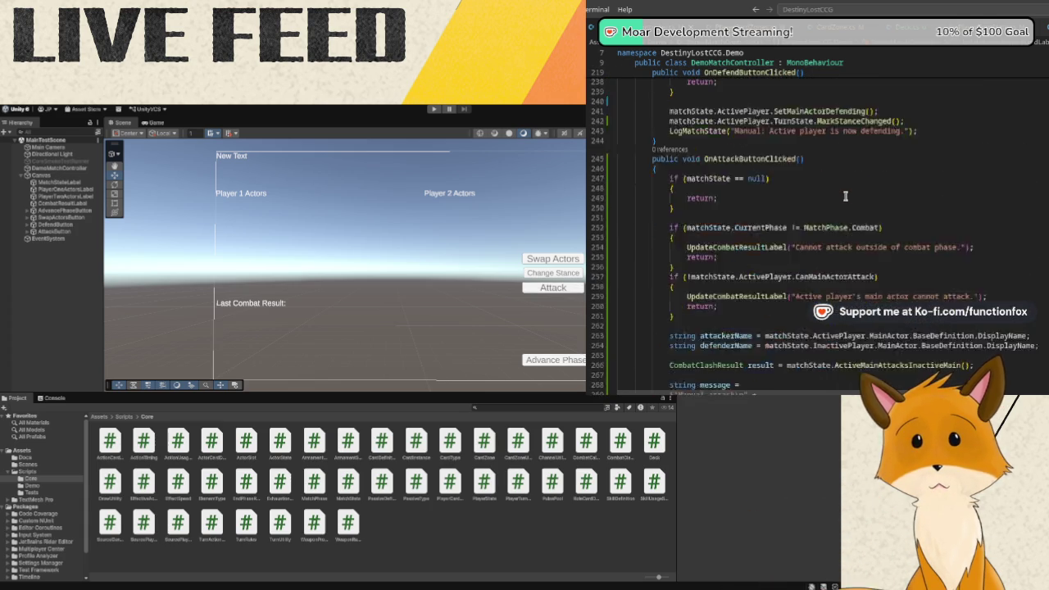
{"action": "scroll", "coordinate": [845, 195], "scroll_direction": "up", "scroll_amount": 18}
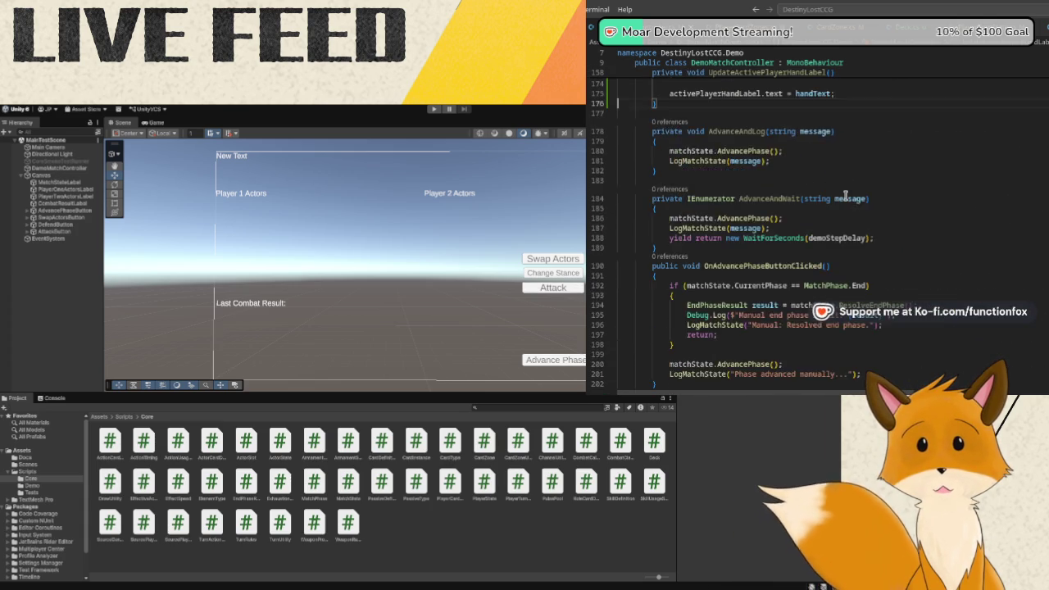
{"action": "scroll", "coordinate": [844, 197], "scroll_direction": "up", "scroll_amount": 12}
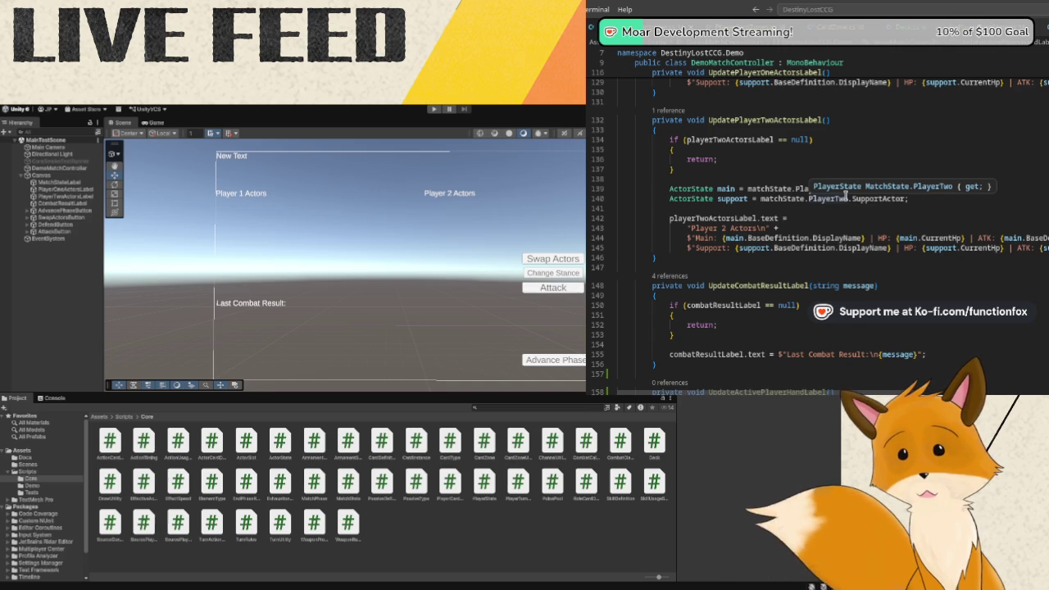
{"action": "scroll", "coordinate": [845, 195], "scroll_direction": "up", "scroll_amount": 1}
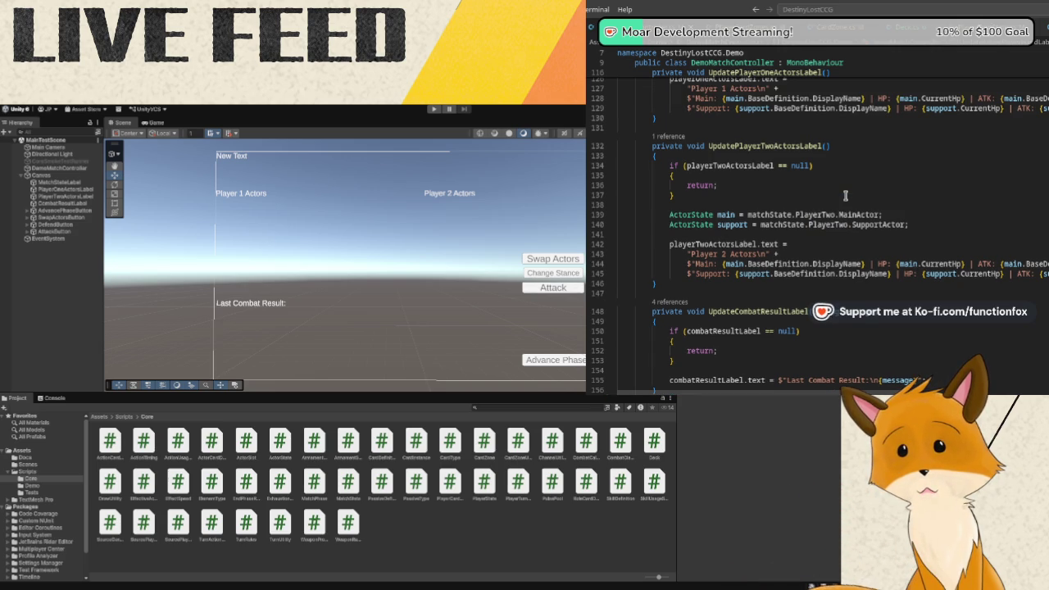
{"action": "scroll", "coordinate": [845, 195], "scroll_direction": "up", "scroll_amount": 11}
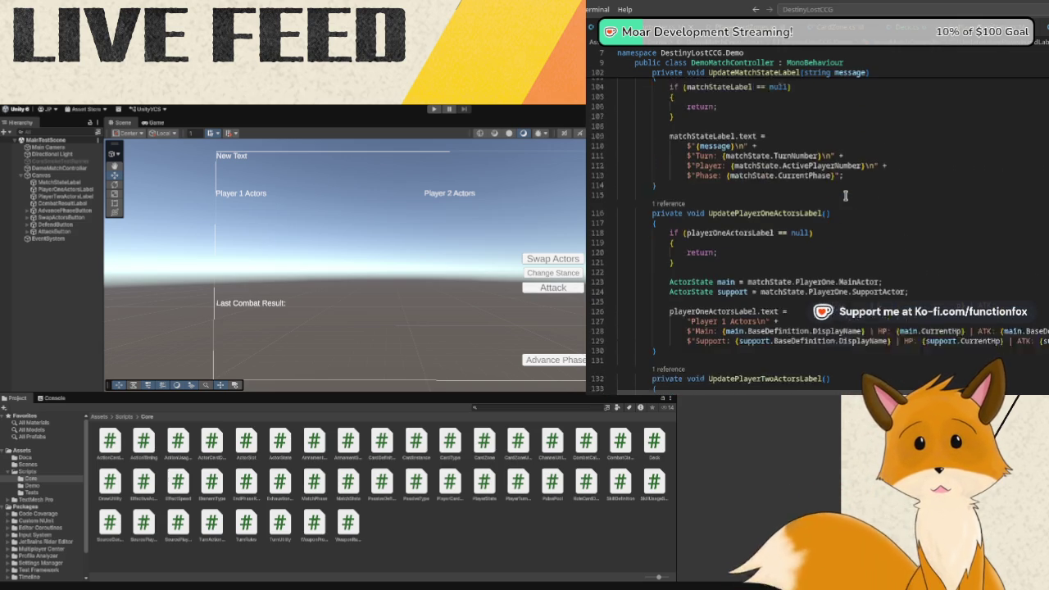
{"action": "scroll", "coordinate": [844, 195], "scroll_direction": "up", "scroll_amount": 3}
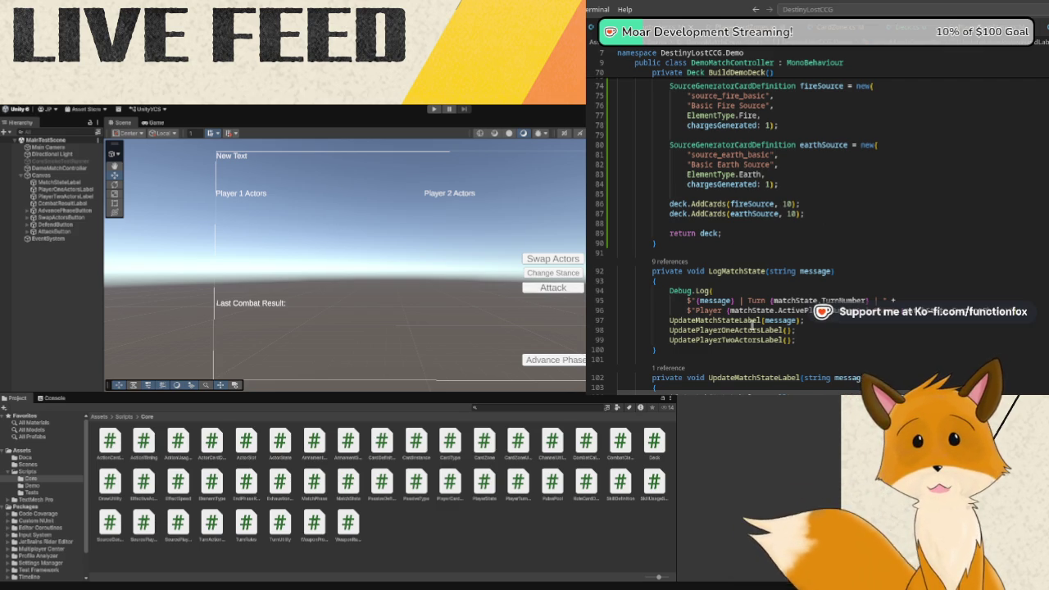
{"action": "left_click", "coordinate": [812, 338]}
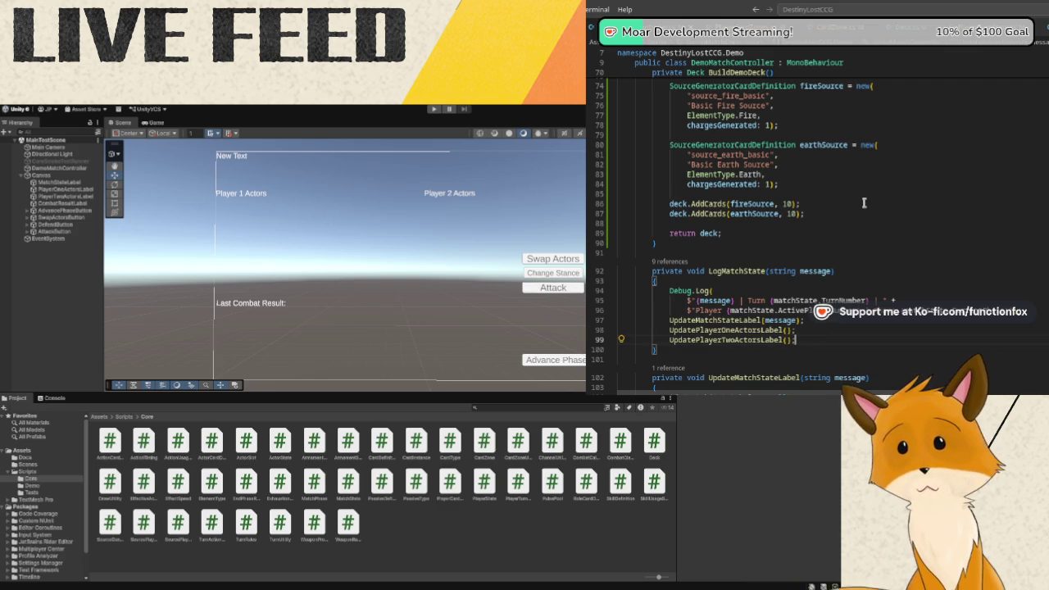
{"action": "key", "text": "Return"}
{"action": "type", "text": "Upda"}
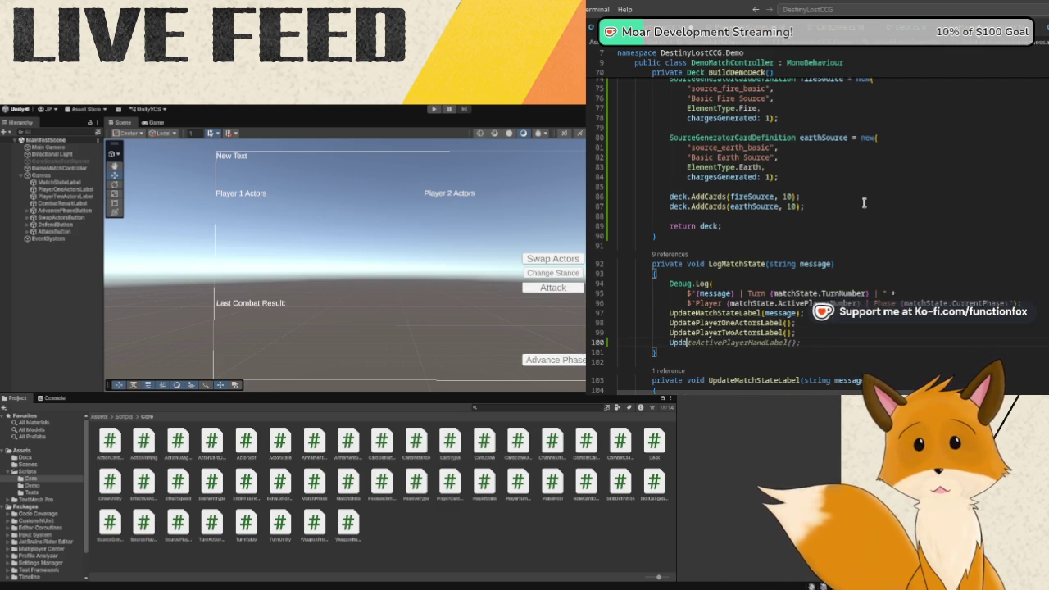
{"action": "type", "text": "teAct"}
{"action": "key", "text": "Tab"}
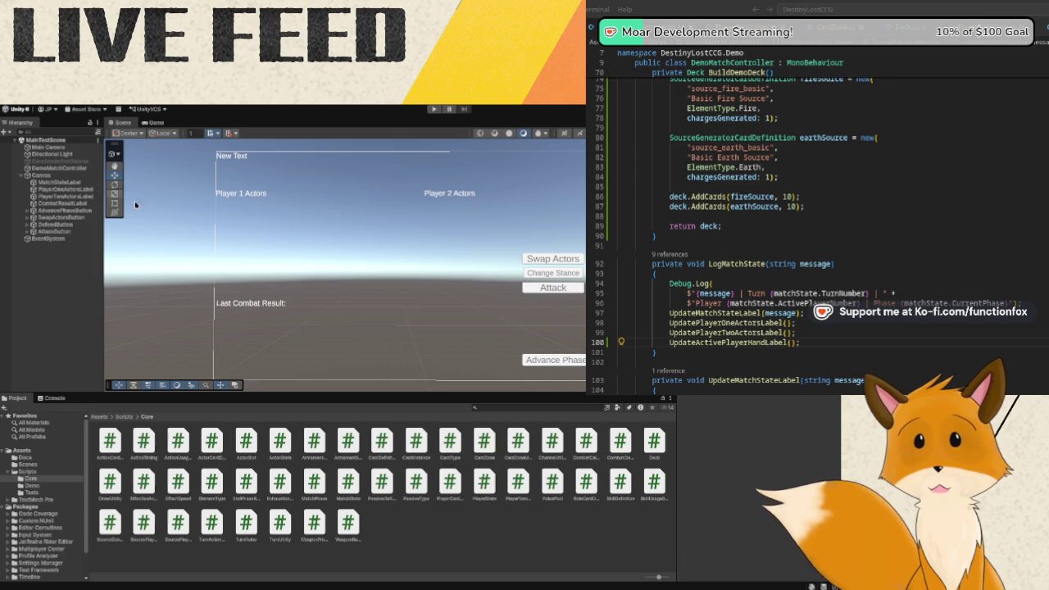
Move the Swap Actors and Change Stance buttons side by side at the top right of the Canvas.
{"action": "left_click", "coordinate": [50, 204]}
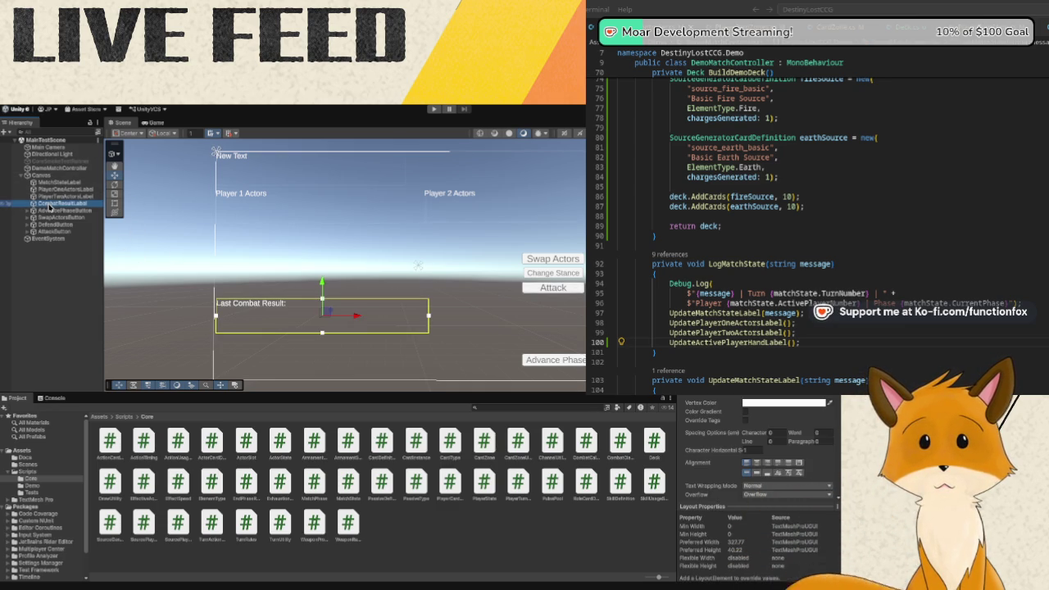
{"action": "left_click", "coordinate": [548, 262]}
{"action": "mouse_move", "coordinate": [549, 264]}
{"action": "left_mouse_down"}
{"action": "mouse_move", "coordinate": [461, 244]}
{"action": "mouse_move", "coordinate": [246, 245]}
{"action": "mouse_move", "coordinate": [327, 256]}
{"action": "mouse_move", "coordinate": [576, 237]}
{"action": "mouse_move", "coordinate": [533, 200]}
{"action": "mouse_move", "coordinate": [435, 166]}
{"action": "left_mouse_up"}
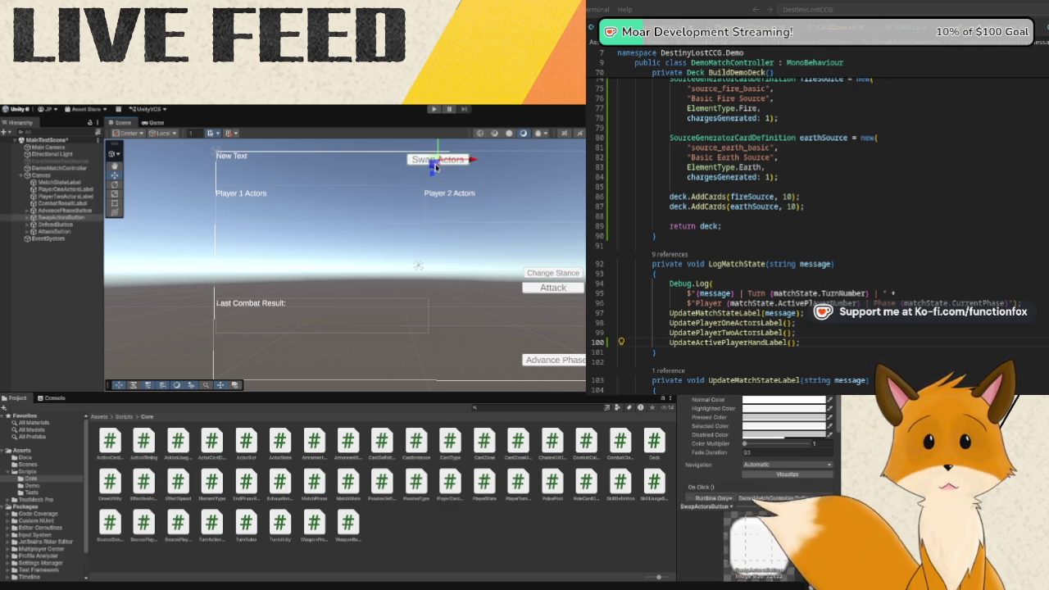
{"action": "left_click", "coordinate": [555, 271]}
{"action": "left_click", "coordinate": [553, 274]}
{"action": "mouse_move", "coordinate": [548, 274]}
{"action": "left_mouse_down"}
{"action": "mouse_move", "coordinate": [531, 174]}
{"action": "mouse_move", "coordinate": [497, 159]}
{"action": "left_mouse_up"}
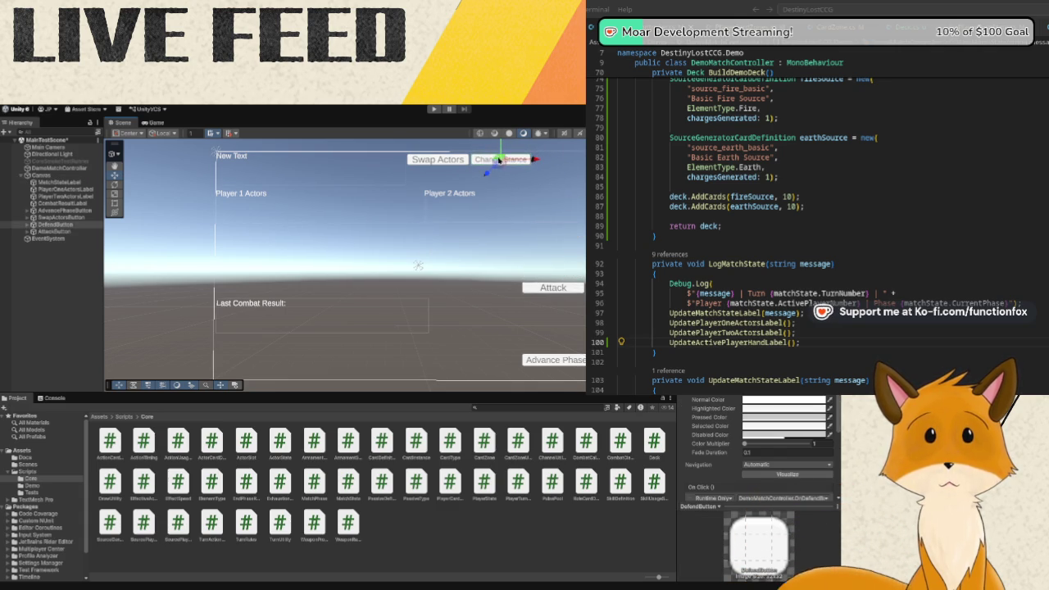
Place Attack right of Change Stance and Advance Phase just below Change Stance.
{"action": "left_click", "coordinate": [548, 285]}
{"action": "left_click_drag", "start_coordinate": [548, 284], "coordinate": [557, 156]}
{"action": "left_click", "coordinate": [548, 355]}
{"action": "mouse_move", "coordinate": [553, 359]}
{"action": "left_mouse_down"}
{"action": "mouse_move", "coordinate": [538, 214]}
{"action": "mouse_move", "coordinate": [515, 176]}
{"action": "mouse_move", "coordinate": [497, 177]}
{"action": "left_mouse_up"}
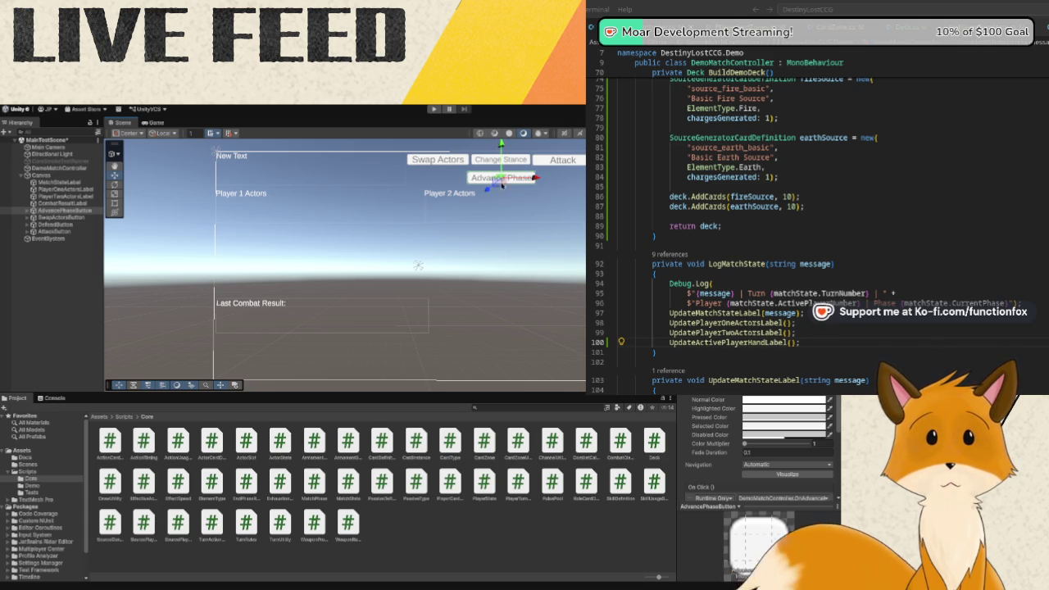
{"action": "left_click", "coordinate": [514, 323]}
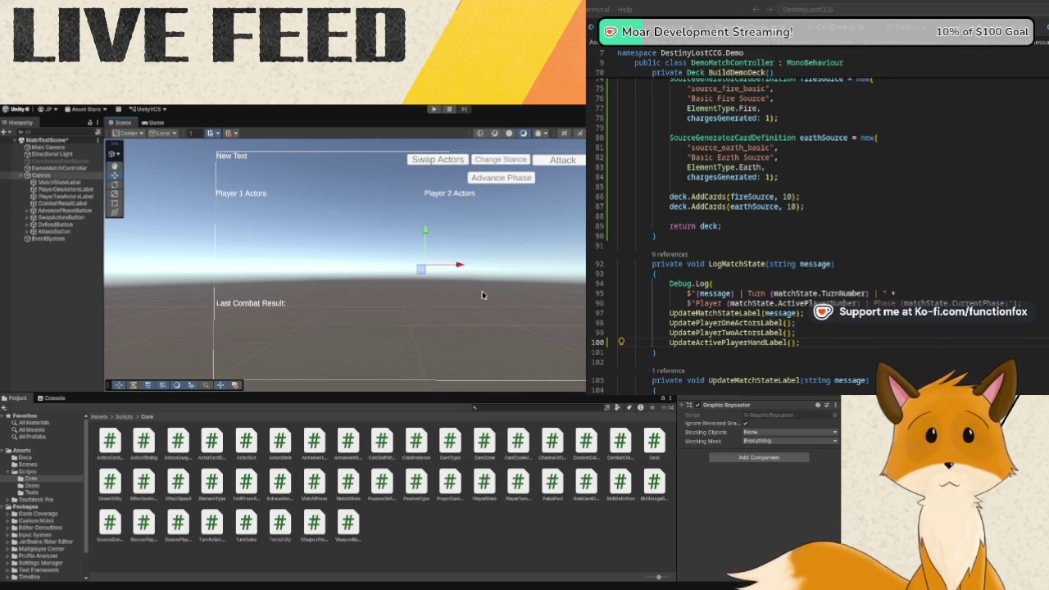
{"action": "left_click", "coordinate": [54, 203]}
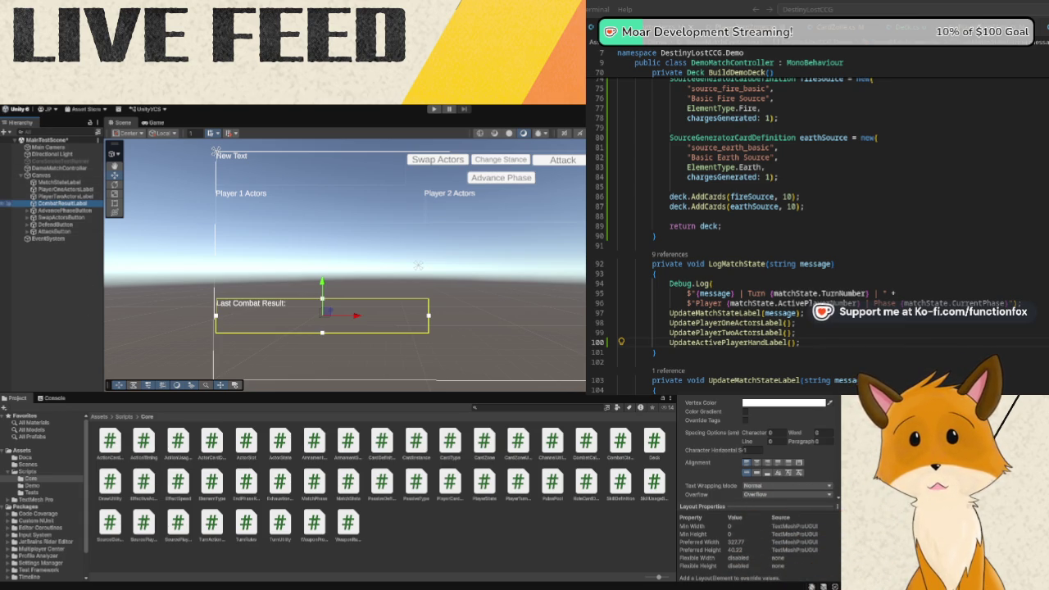
Duplicate CombatResultLabel, rename the copy ActivePlayerHandLabel, and move it right of the original.
{"action": "key", "text": "ctrl+d"}
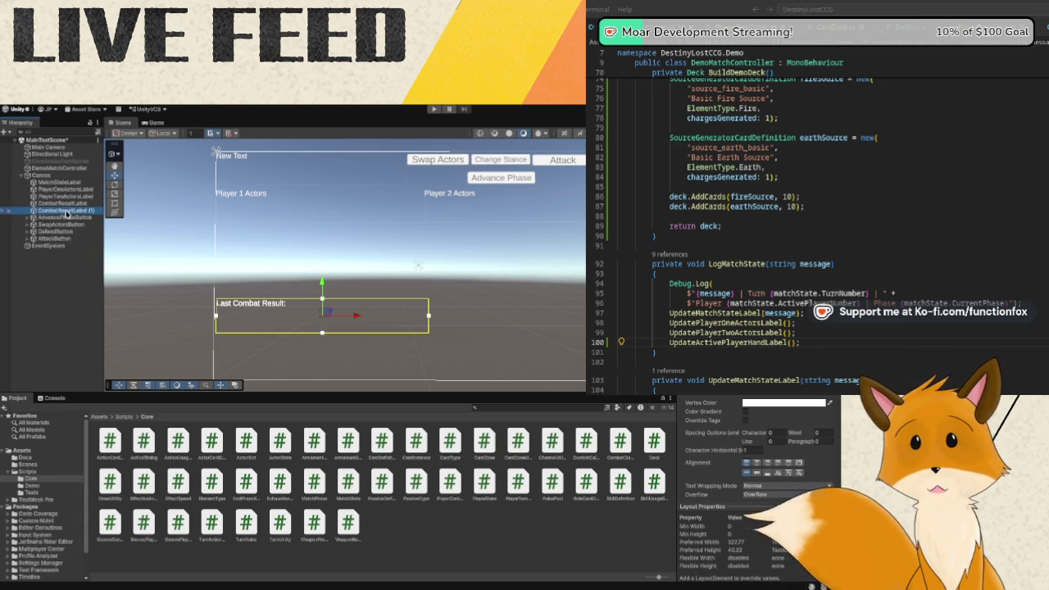
{"action": "left_click", "coordinate": [66, 211]}
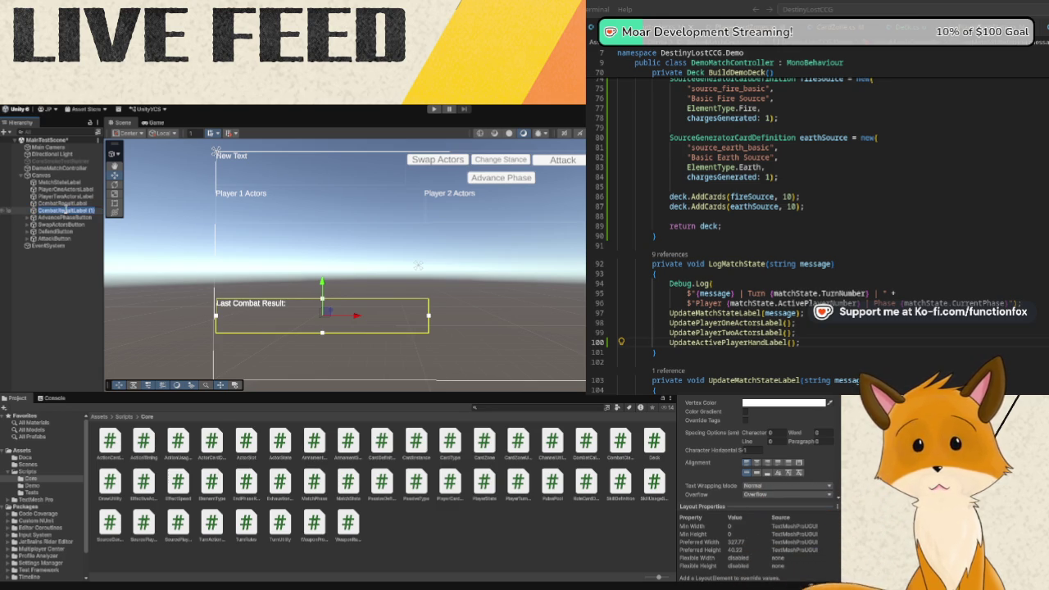
{"action": "type", "text": "A"}
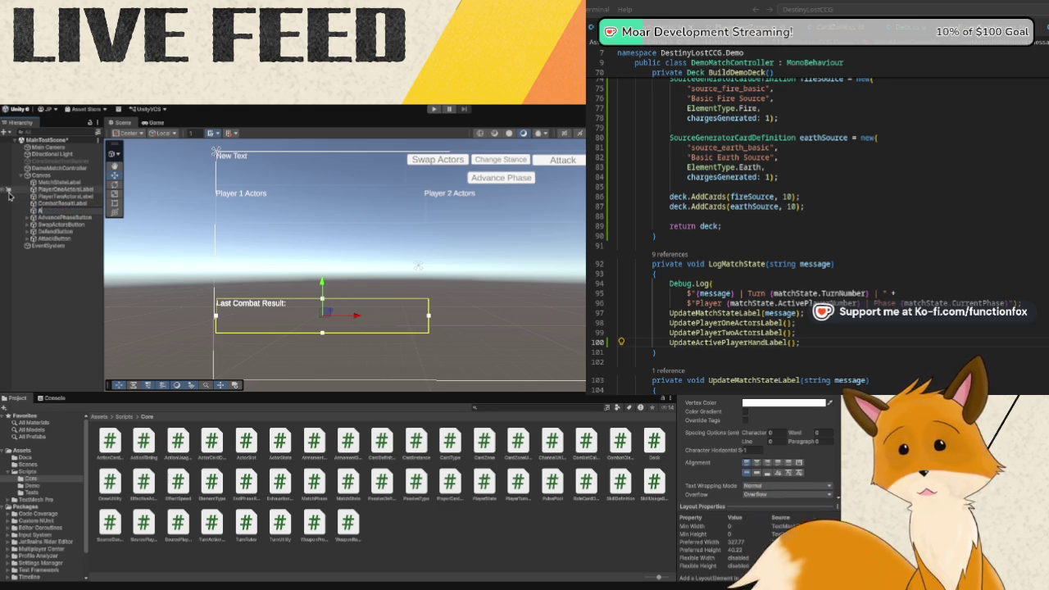
{"action": "type", "text": "ctivePlaye"}
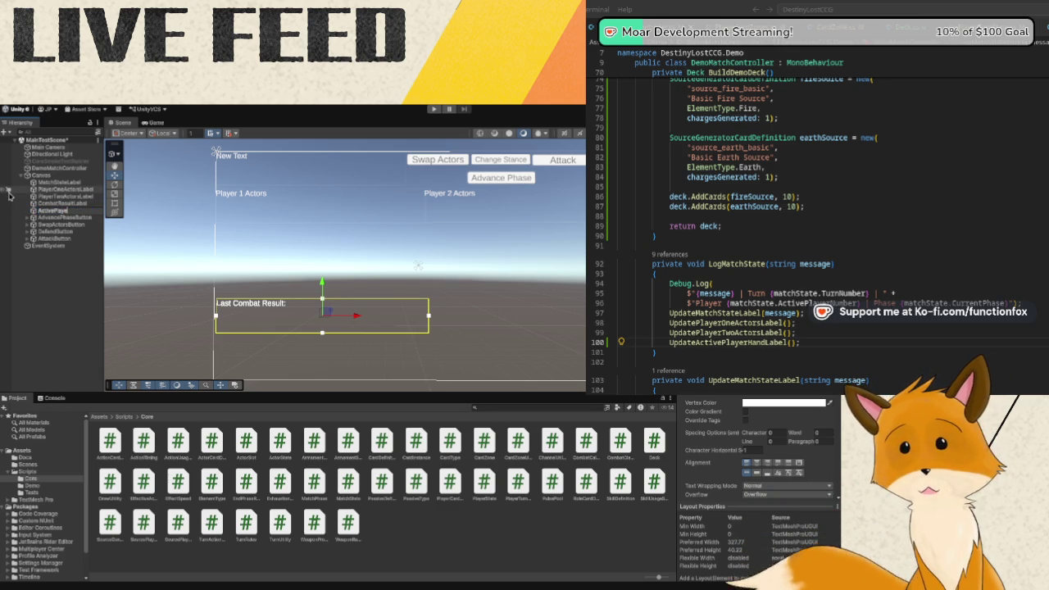
{"action": "type", "text": "rHandLabel"}
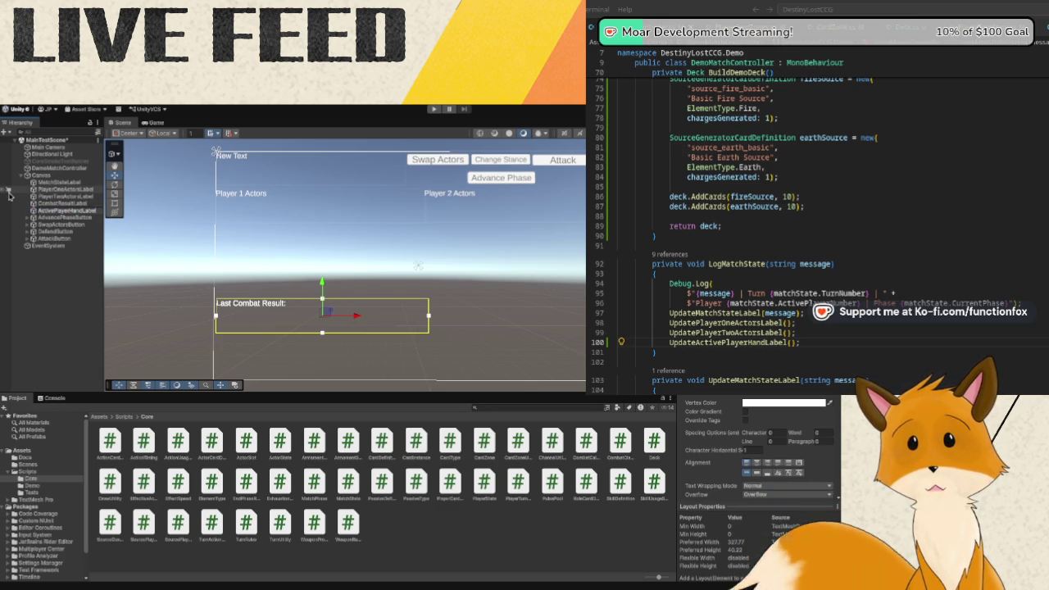
{"action": "key", "text": "Return"}
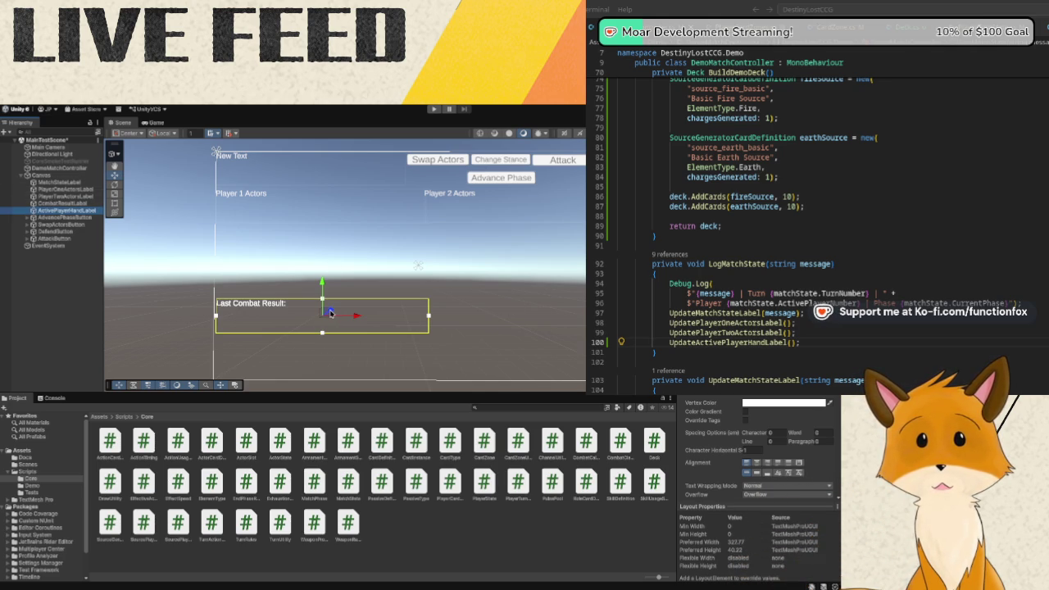
{"action": "left_click_drag", "start_coordinate": [356, 314], "coordinate": [550, 316]}
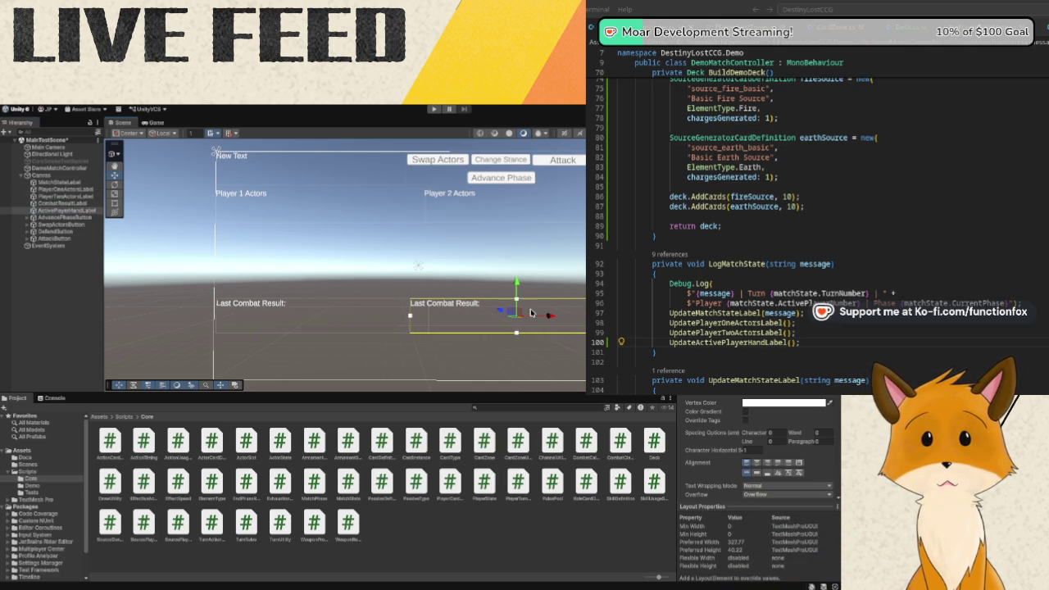
{"action": "left_click", "coordinate": [261, 306]}
{"action": "left_click", "coordinate": [478, 326], "text": "shift"}
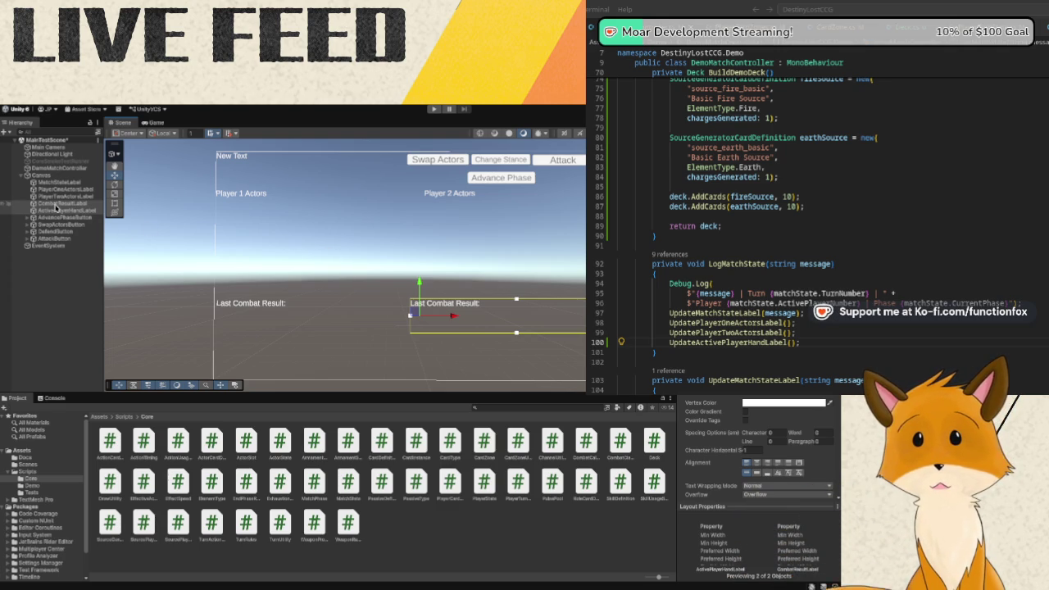
Change the ActivePlayerHandLabel text to 'Hand:'.
{"action": "left_click", "coordinate": [57, 211]}
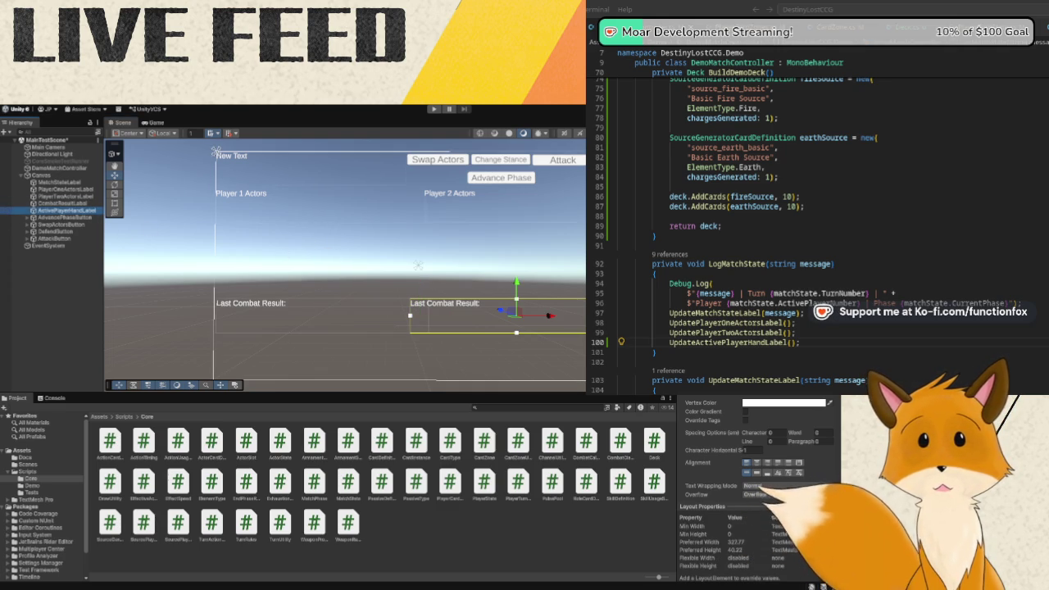
{"action": "key", "text": "alt+Tab"}
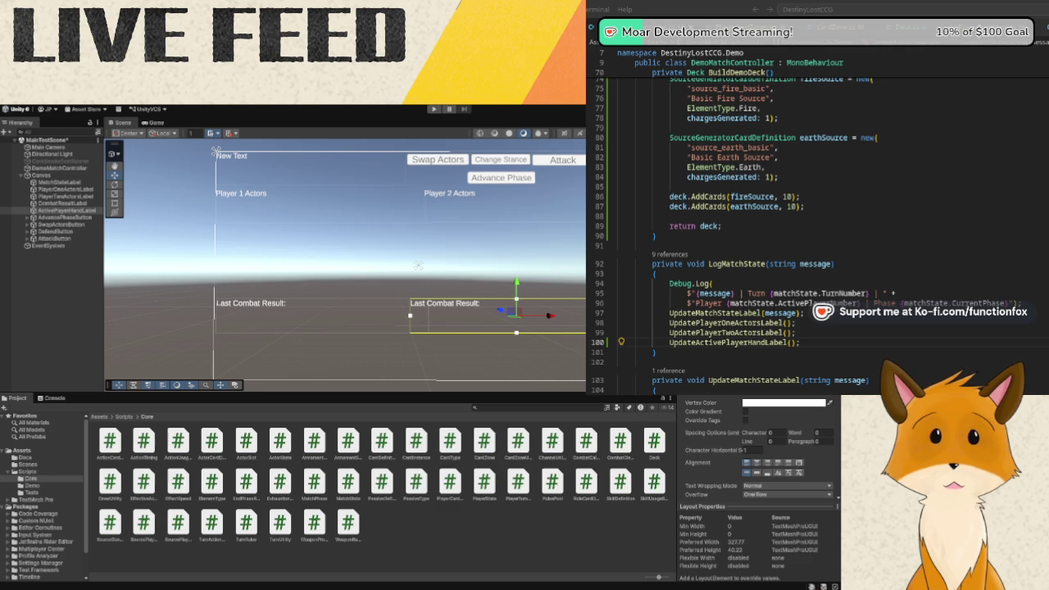
{"action": "type", "text": "Hand:"}
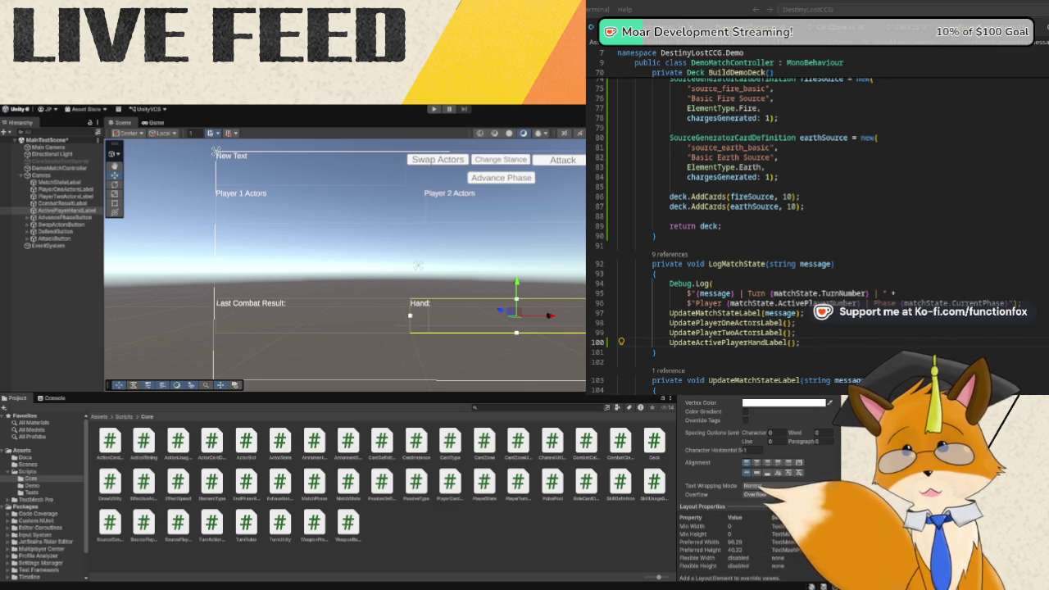
Select DemoMatchController and assign ActivePlayerHandLabel to its hand label field.
{"action": "left_click", "coordinate": [70, 169]}
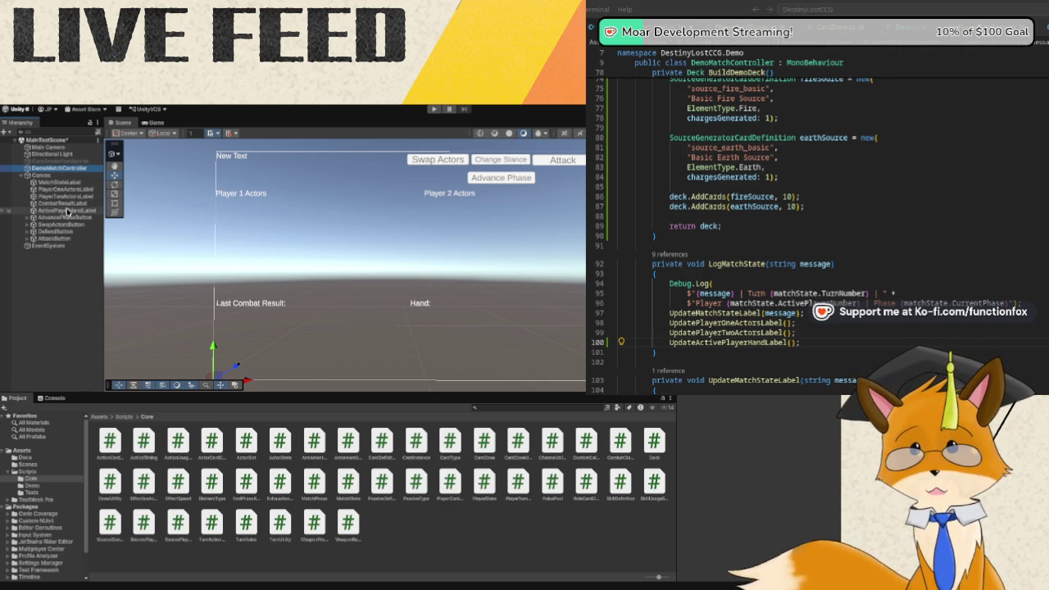
{"action": "left_click", "coordinate": [64, 210]}
{"action": "left_click", "coordinate": [58, 168]}
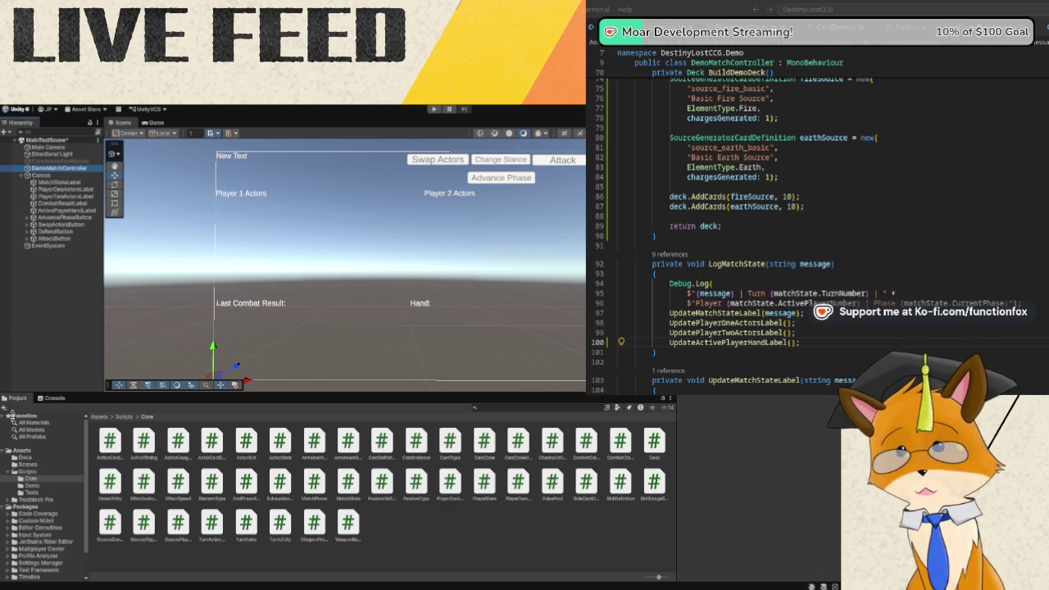
Start and stop Play mode several times to test the labels, ending back in the scene.
{"action": "left_click", "coordinate": [433, 109]}
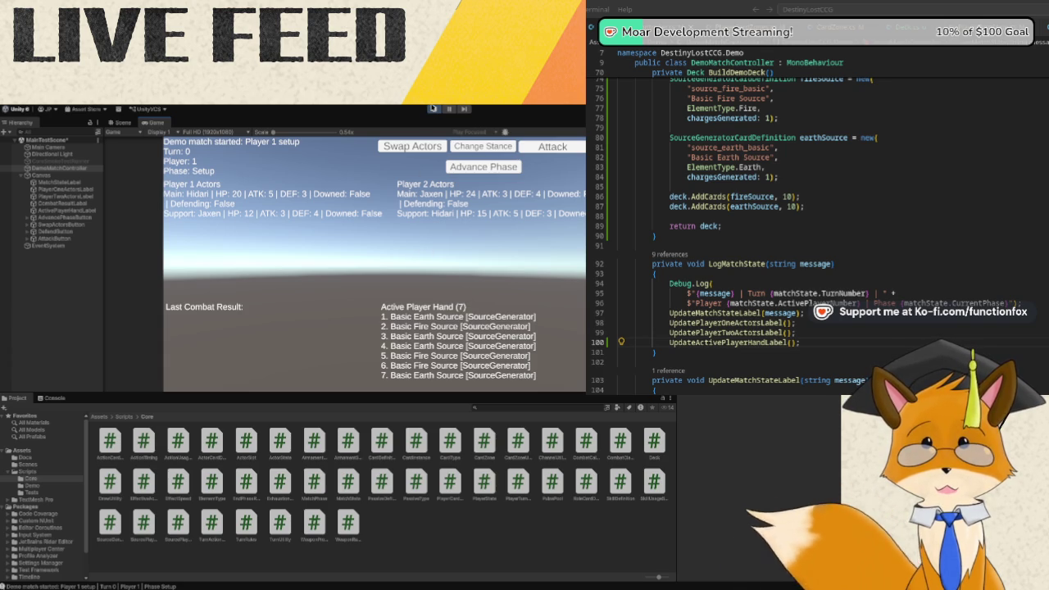
{"action": "left_click", "coordinate": [434, 109]}
{"action": "left_click", "coordinate": [434, 109]}
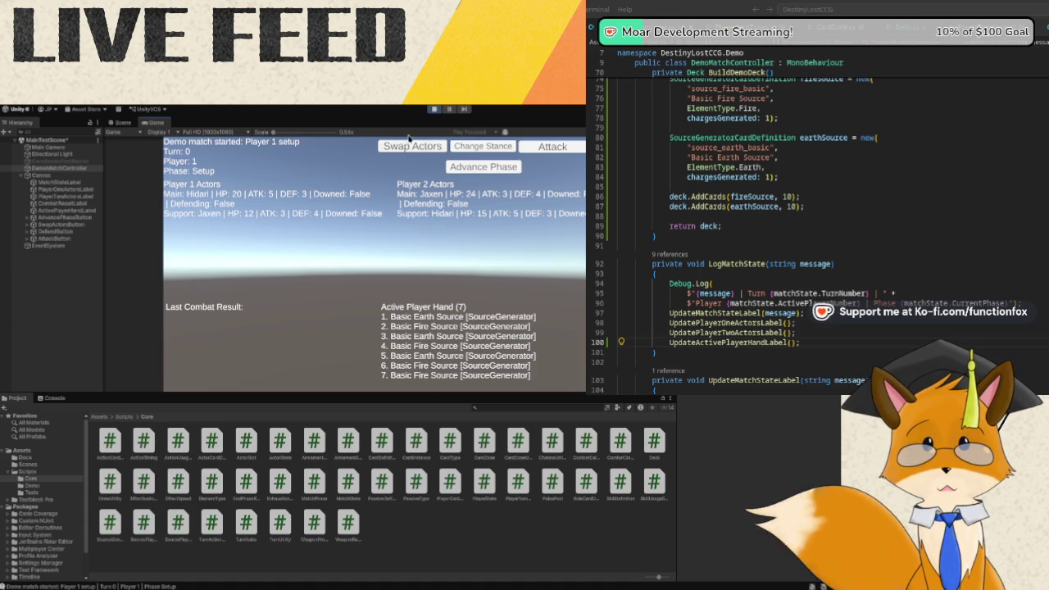
{"action": "left_click", "coordinate": [433, 110]}
{"action": "left_click", "coordinate": [434, 110]}
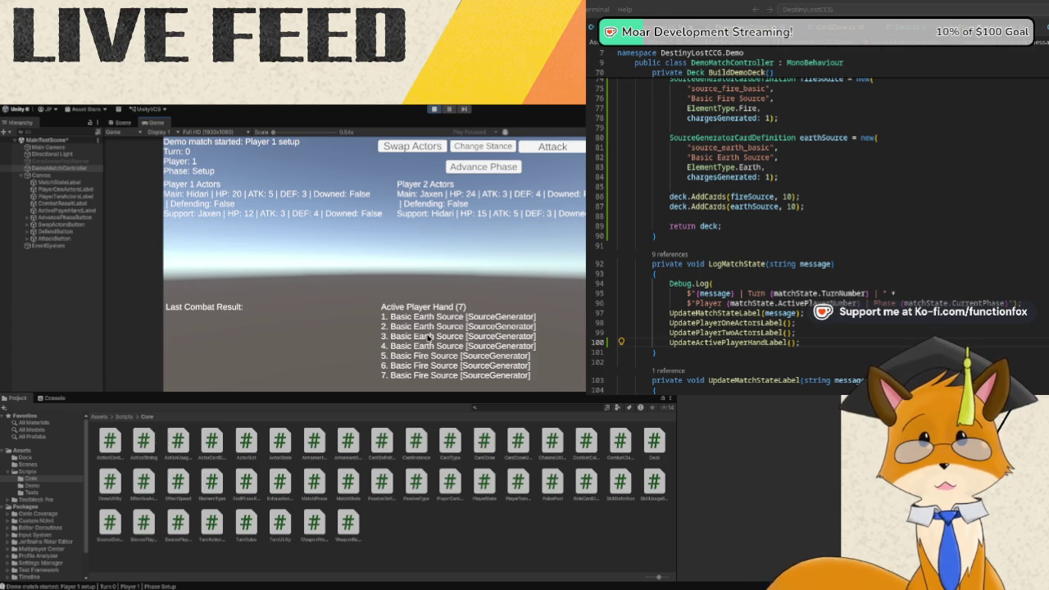
{"action": "left_click", "coordinate": [435, 109]}
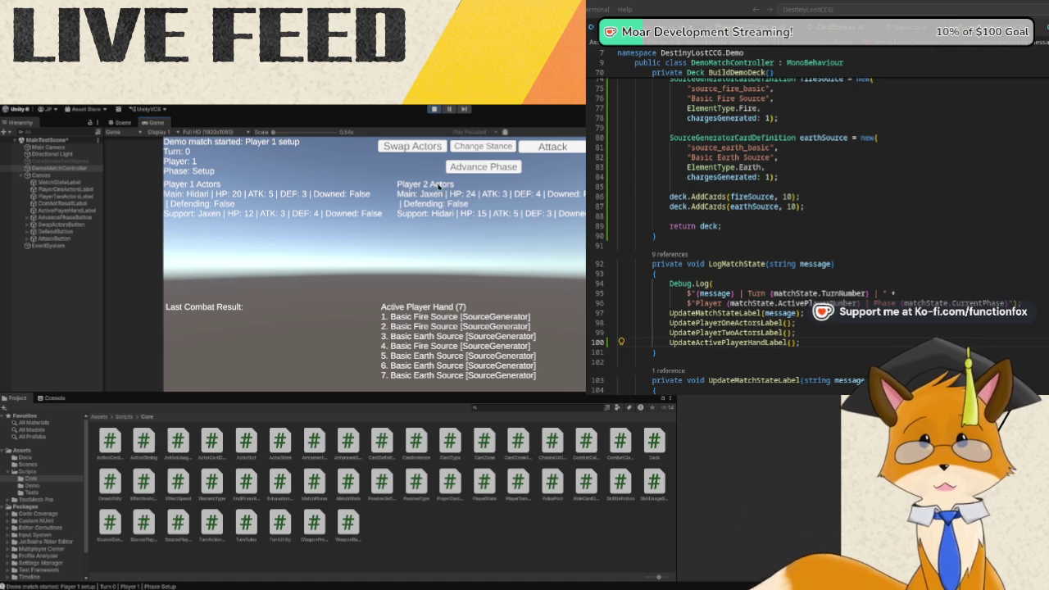
{"action": "left_click", "coordinate": [434, 110]}
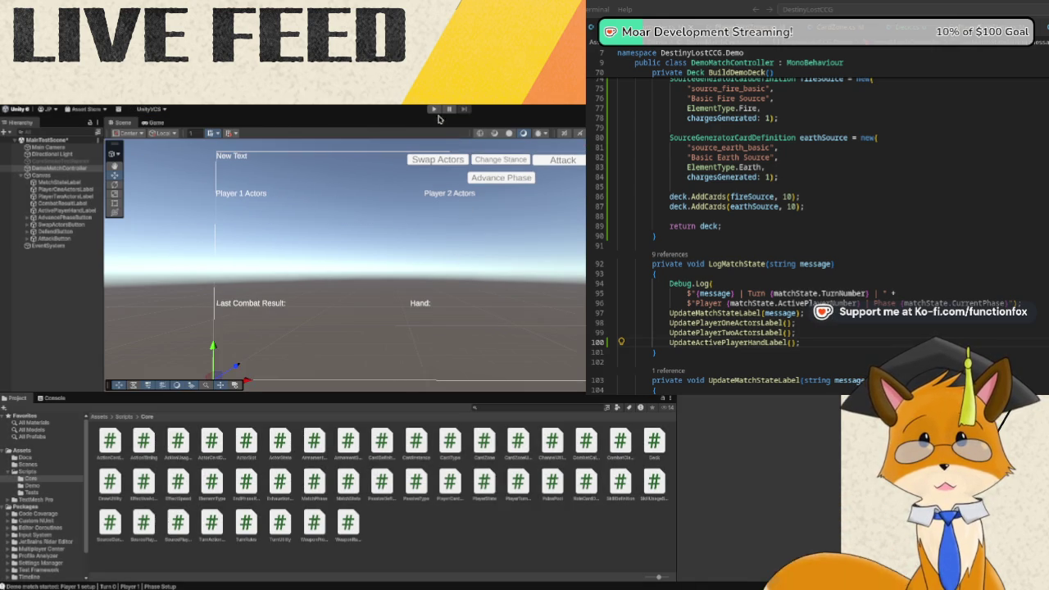
Play the demo match, advance phases through Turn 1 to Turn 2 Player 2 Draw, then stop.
{"action": "left_click", "coordinate": [432, 110]}
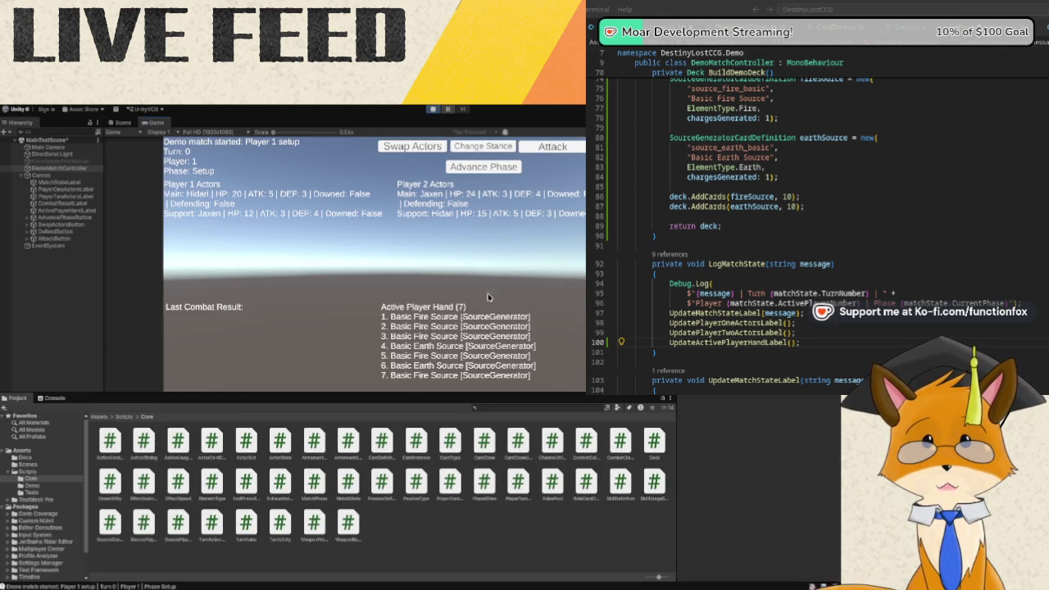
{"action": "left_click", "coordinate": [505, 168]}
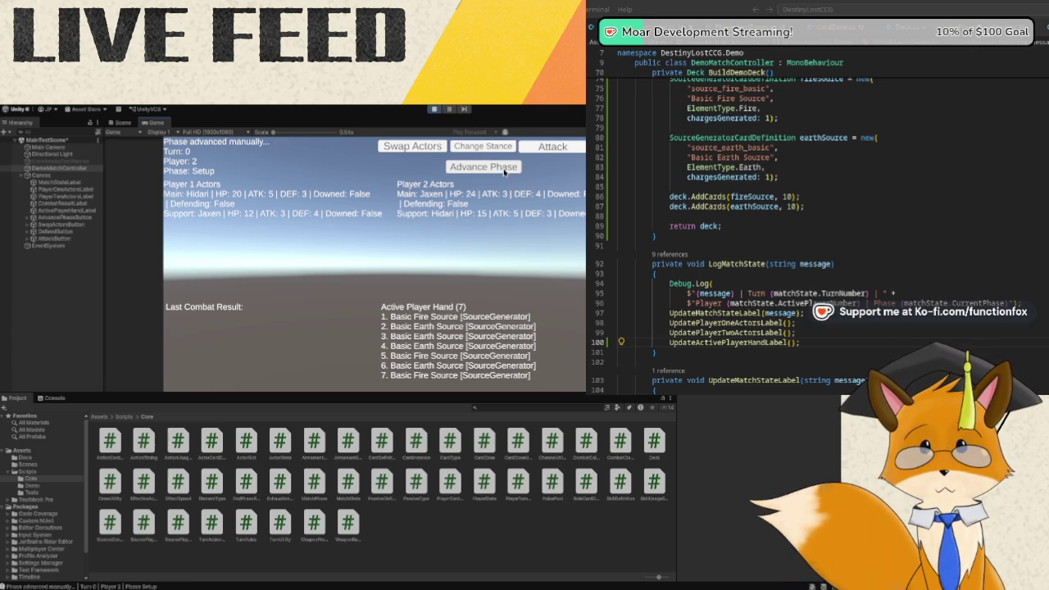
{"action": "left_click", "coordinate": [504, 168]}
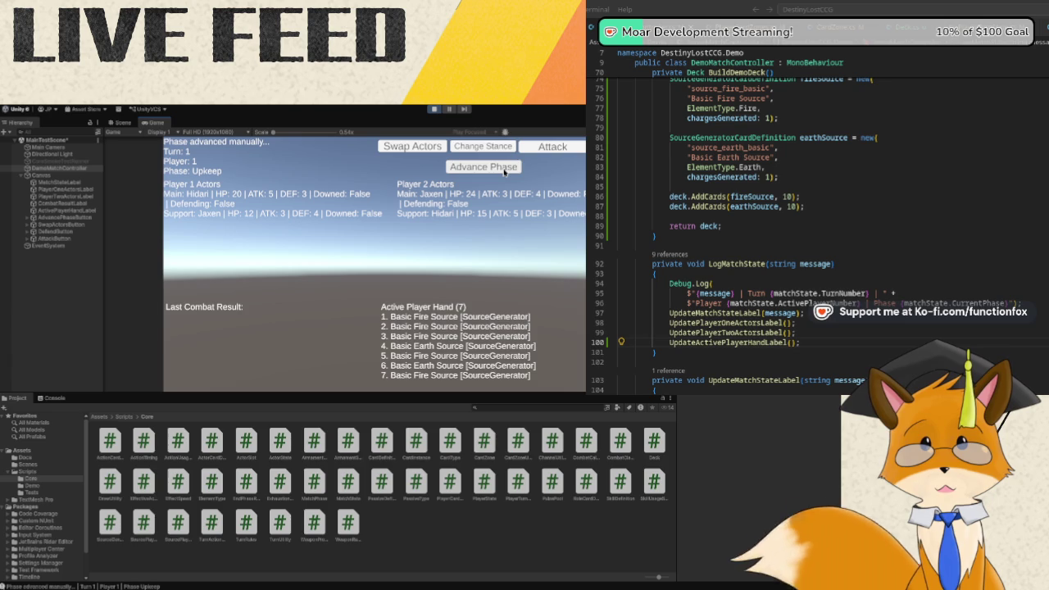
{"action": "left_click", "coordinate": [505, 168]}
{"action": "left_click", "coordinate": [504, 168]}
{"action": "left_click", "coordinate": [505, 168]}
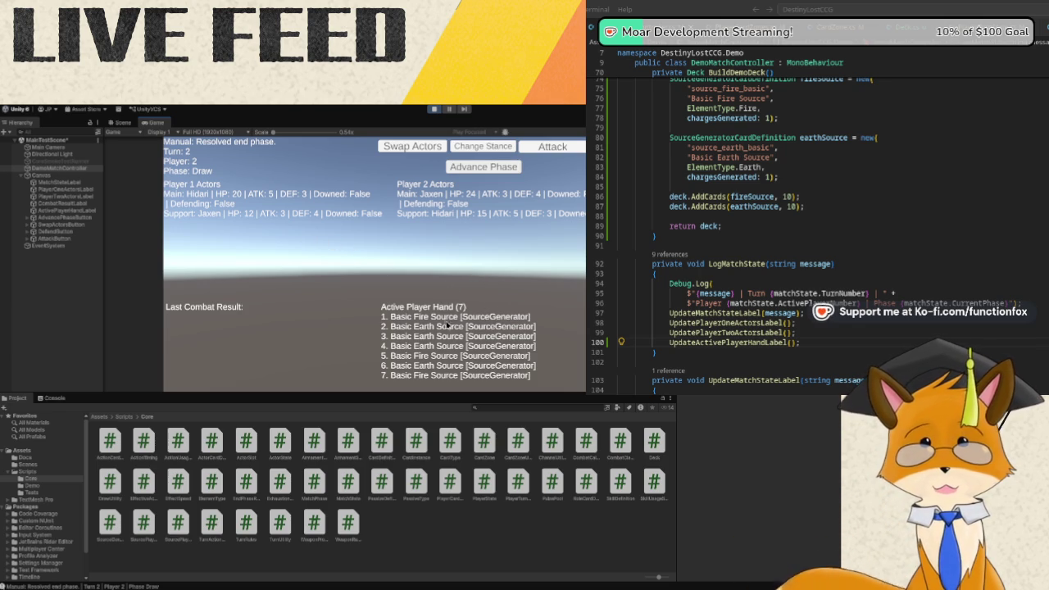
{"action": "left_click", "coordinate": [435, 110]}
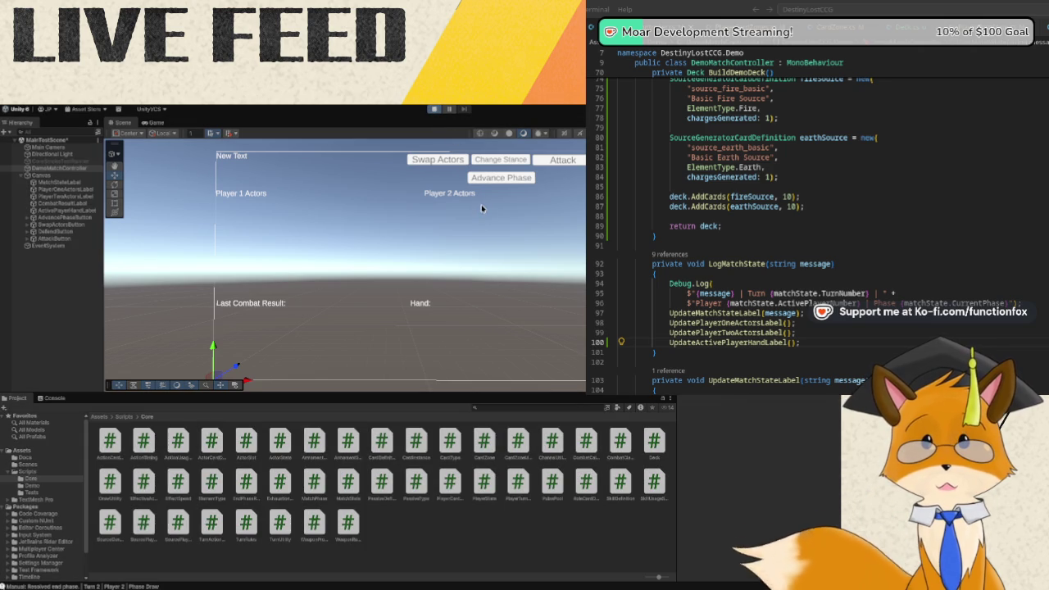
Restart the match with Ctrl+P, advance from Setup through the End phase to Turn 2, then stop.
{"action": "key", "text": "ctrl+p"}
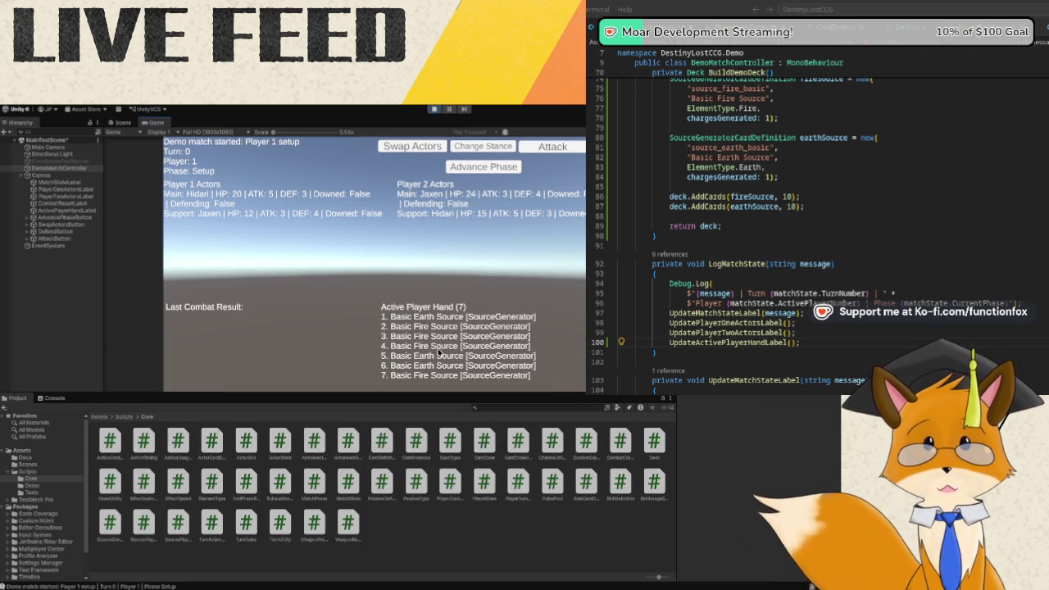
{"action": "left_click", "coordinate": [480, 169]}
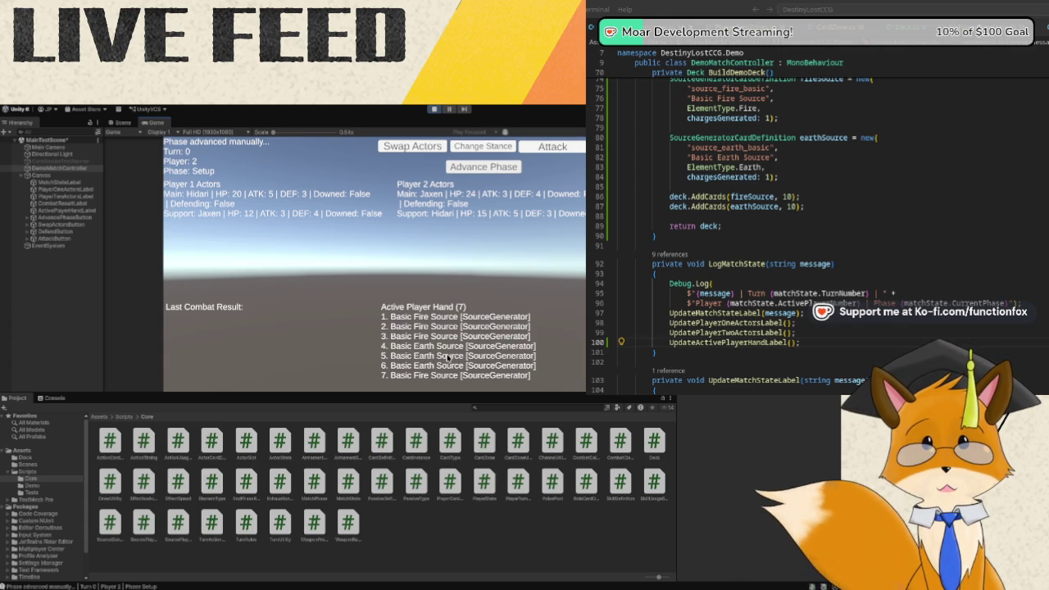
{"action": "left_click", "coordinate": [470, 168]}
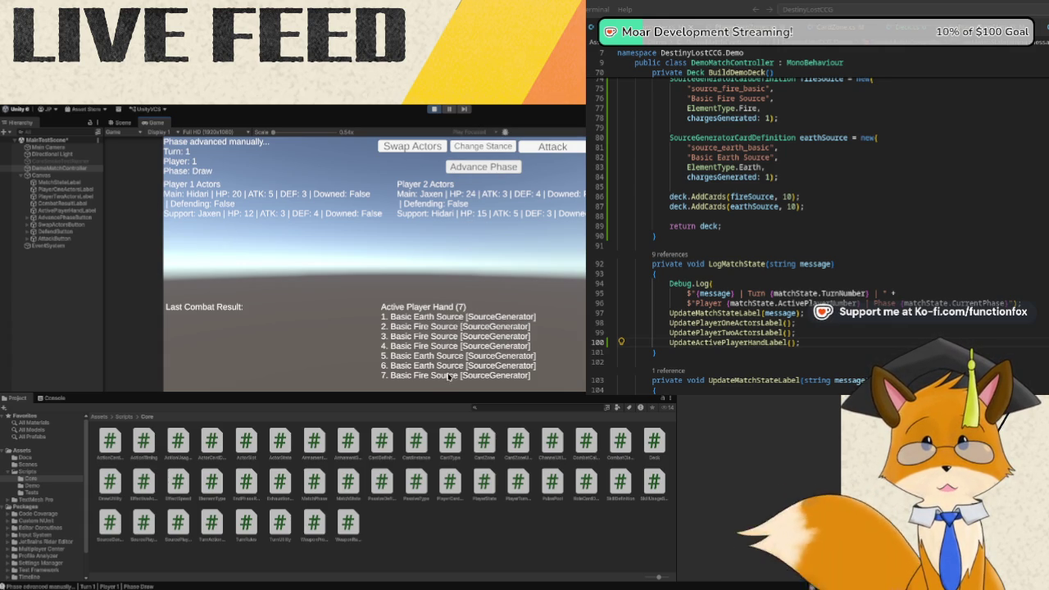
{"action": "left_click", "coordinate": [494, 177]}
{"action": "left_click", "coordinate": [494, 177]}
{"action": "left_click", "coordinate": [494, 177]}
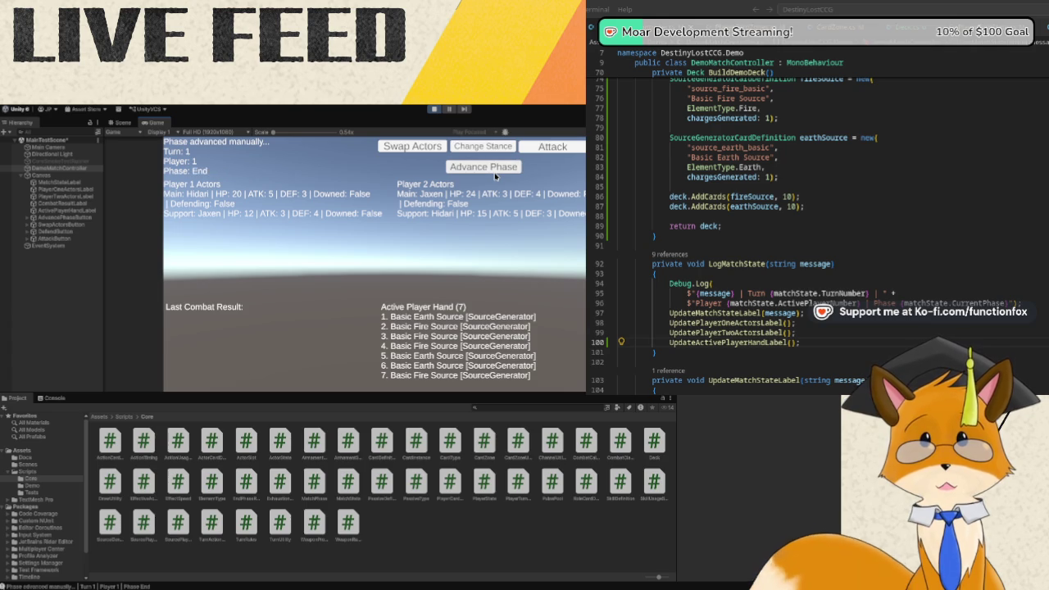
{"action": "left_click", "coordinate": [495, 177]}
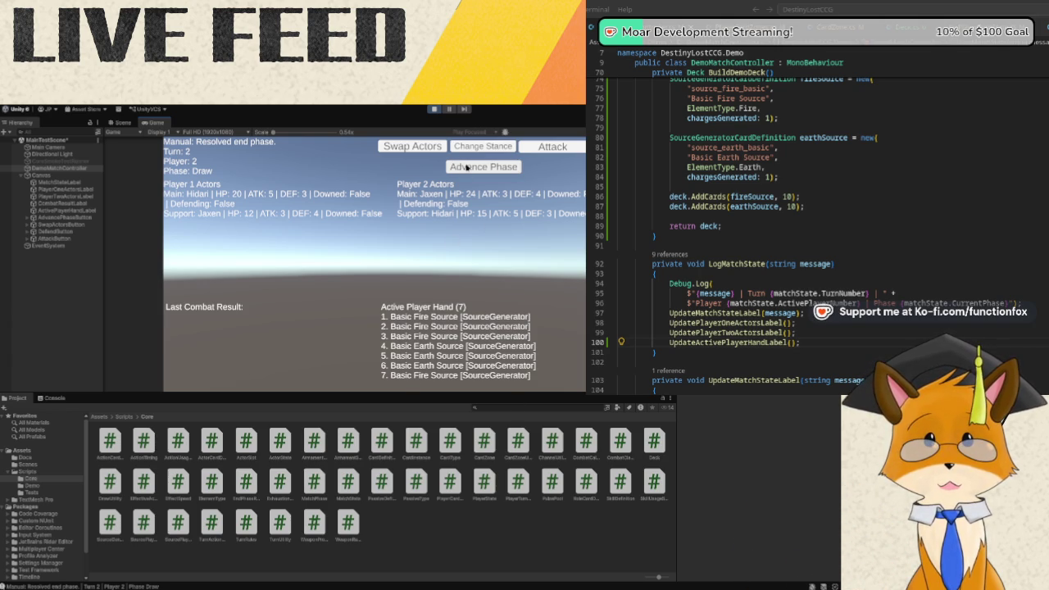
{"action": "left_click", "coordinate": [435, 109]}
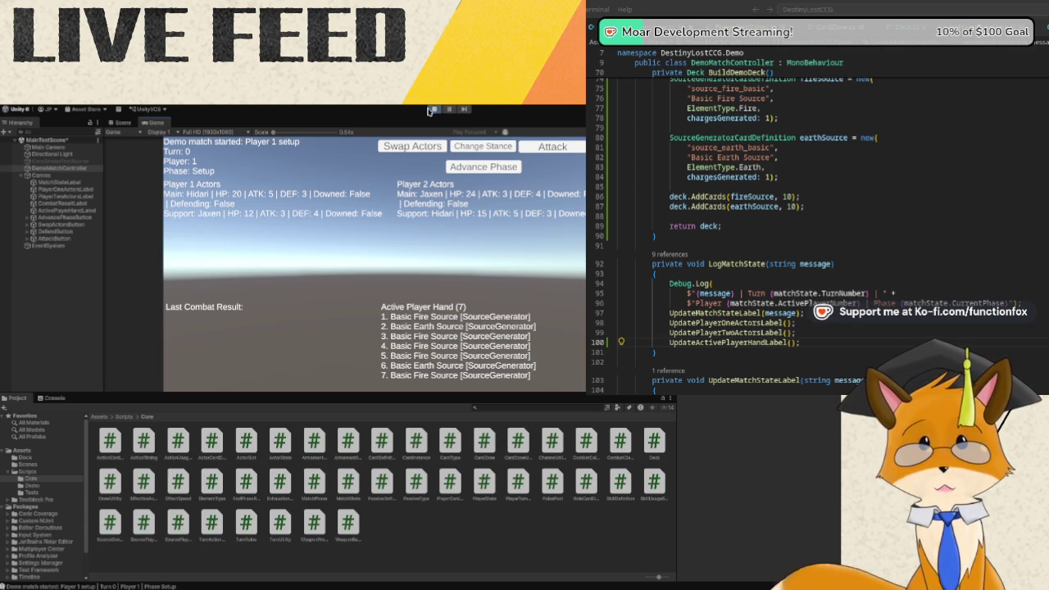
Stop the restarted demo match and return to the scene with its placeholder labels.
{"action": "left_click", "coordinate": [435, 110]}
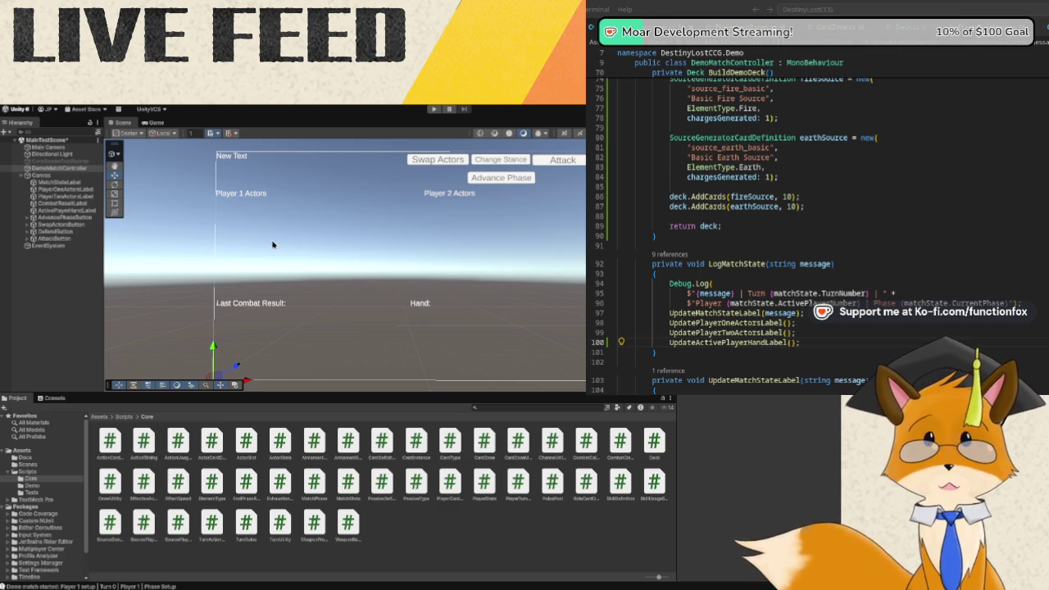
Select the Canvas to inspect its components, including the Graphic Raycaster.
{"action": "left_click", "coordinate": [374, 254]}
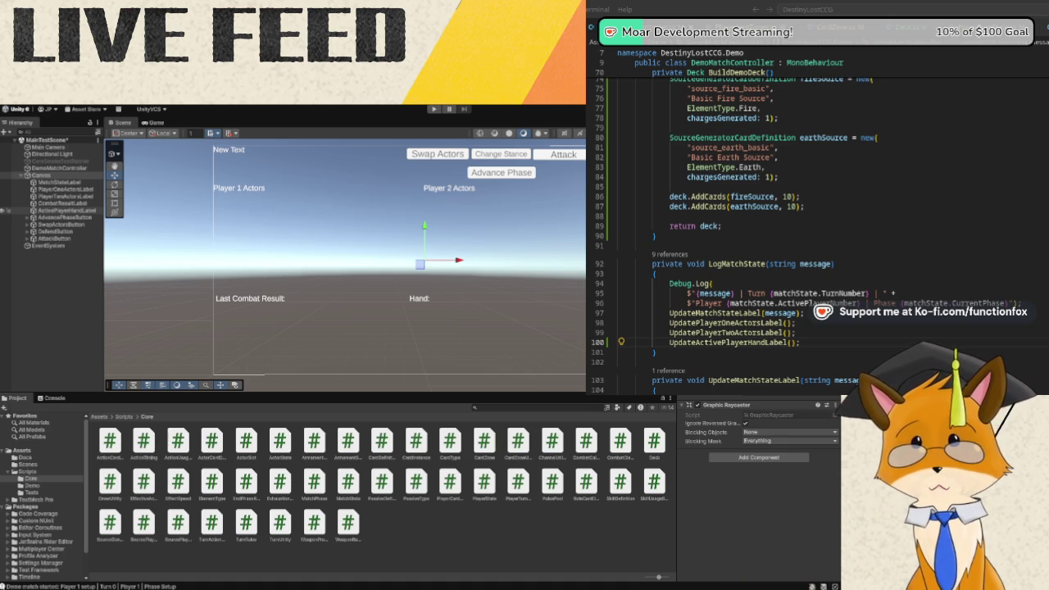
Inspect ActivePlayerHandLabel, then move the activePlayerHandLabel field above demoStepDelay.
{"action": "left_click", "coordinate": [82, 212]}
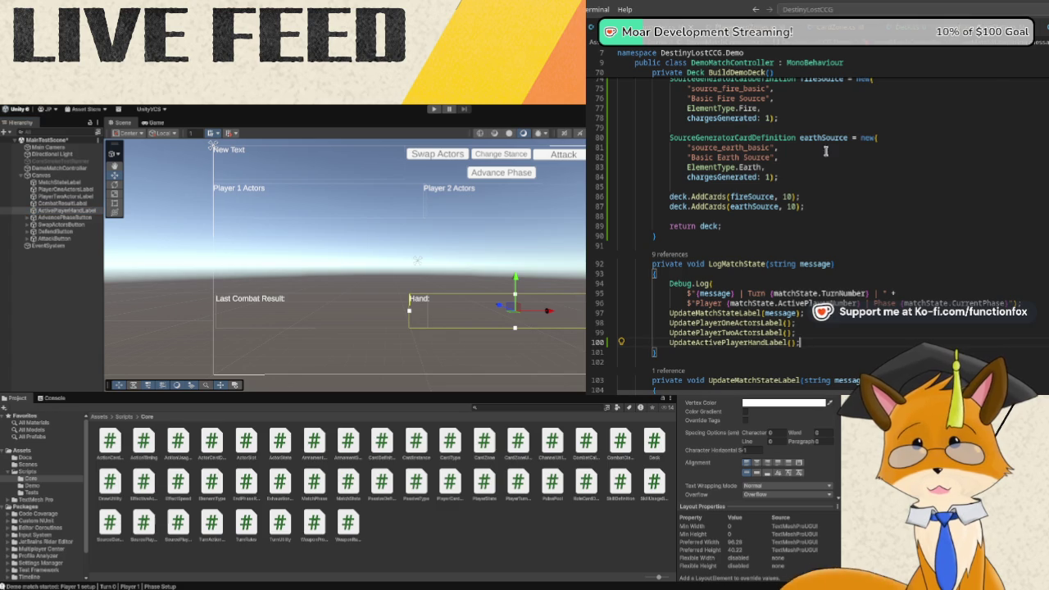
{"action": "scroll", "coordinate": [732, 168], "scroll_direction": "up", "scroll_amount": 20}
{"action": "scroll", "coordinate": [732, 169], "scroll_direction": "up", "scroll_amount": 3}
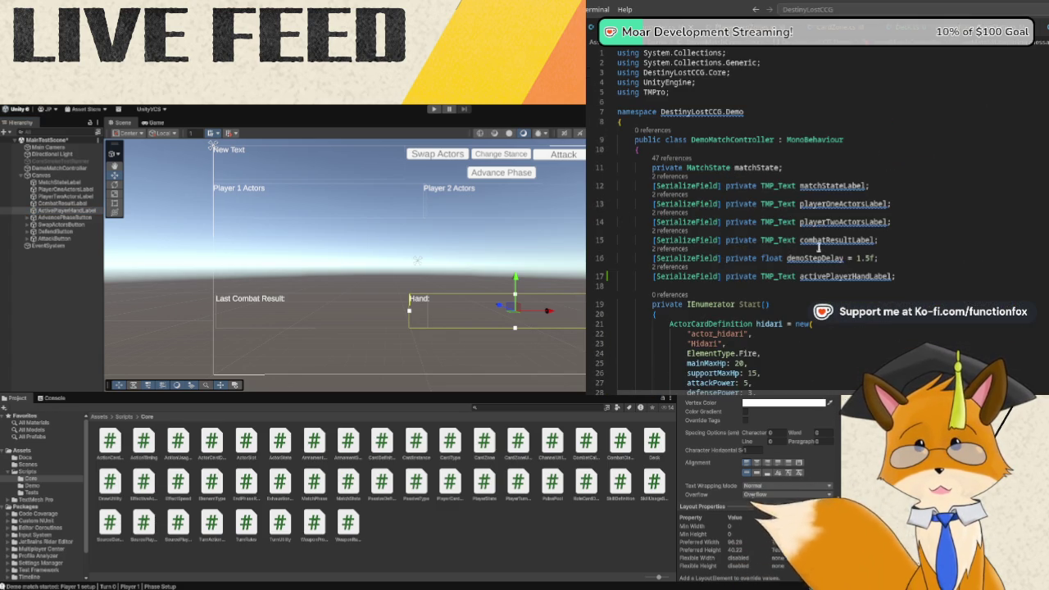
{"action": "left_click", "coordinate": [928, 279]}
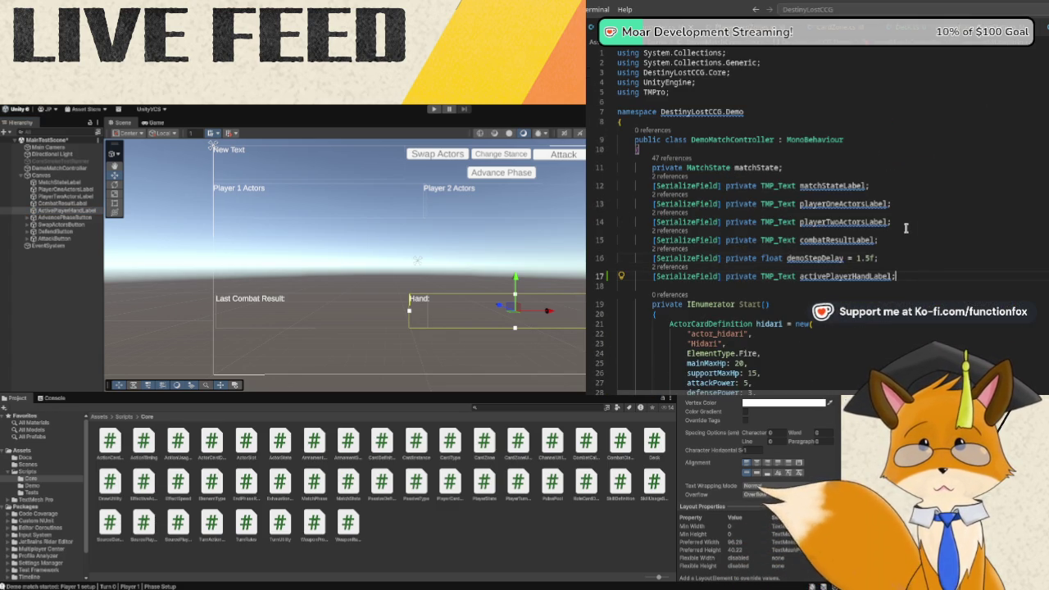
{"action": "key", "text": "alt+shift+Up"}
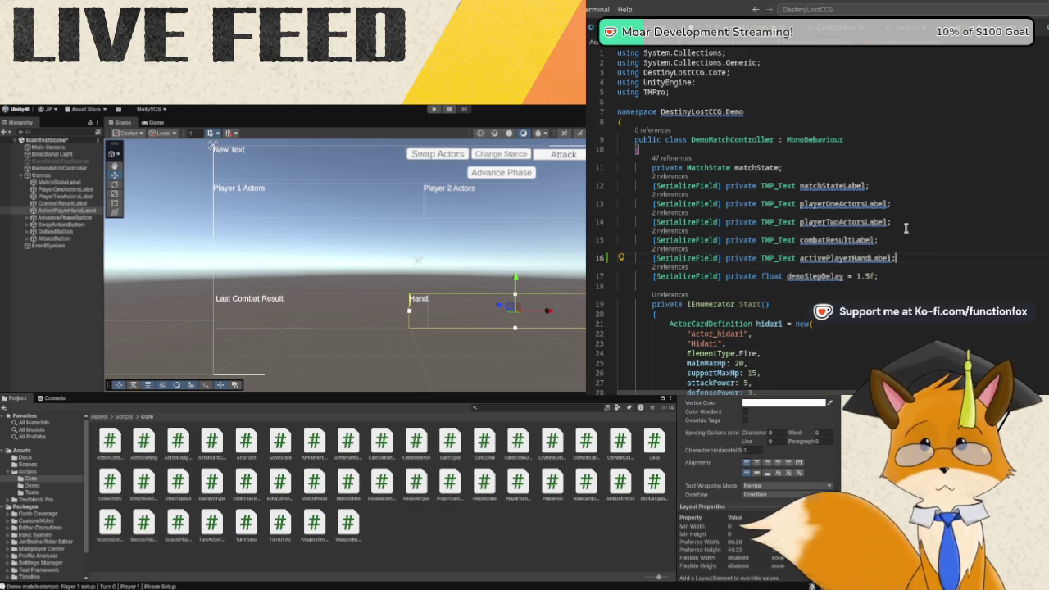
Declare serialized TMP_Text fields playerOneZonesLabel and playerTwoZonesLabel below activePlayerHandLabel.
{"action": "key", "text": "Return"}
{"action": "type", "text": "[Serial"}
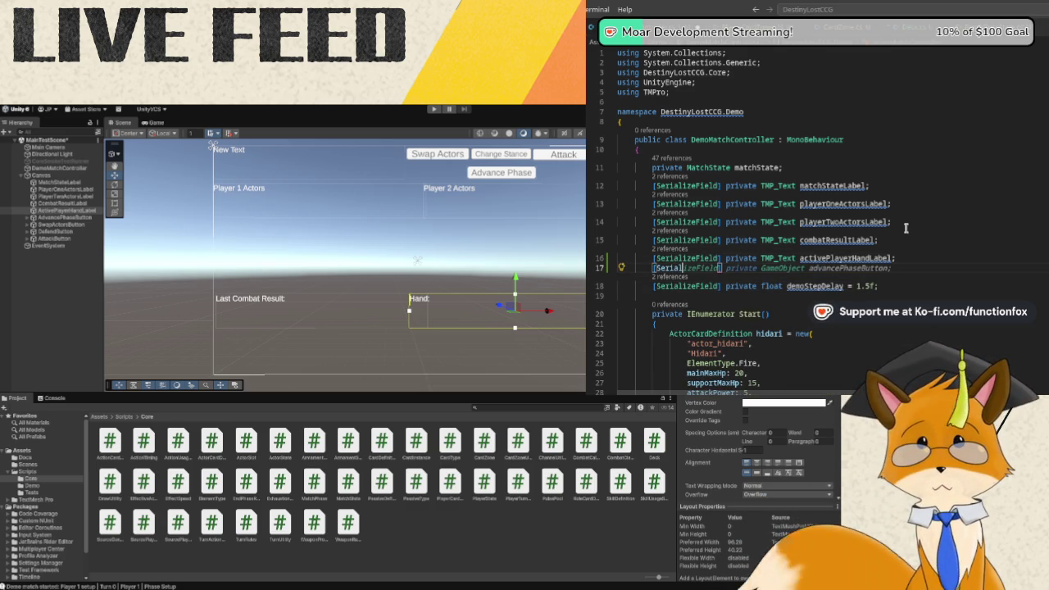
{"action": "type", "text": "izeField]"}
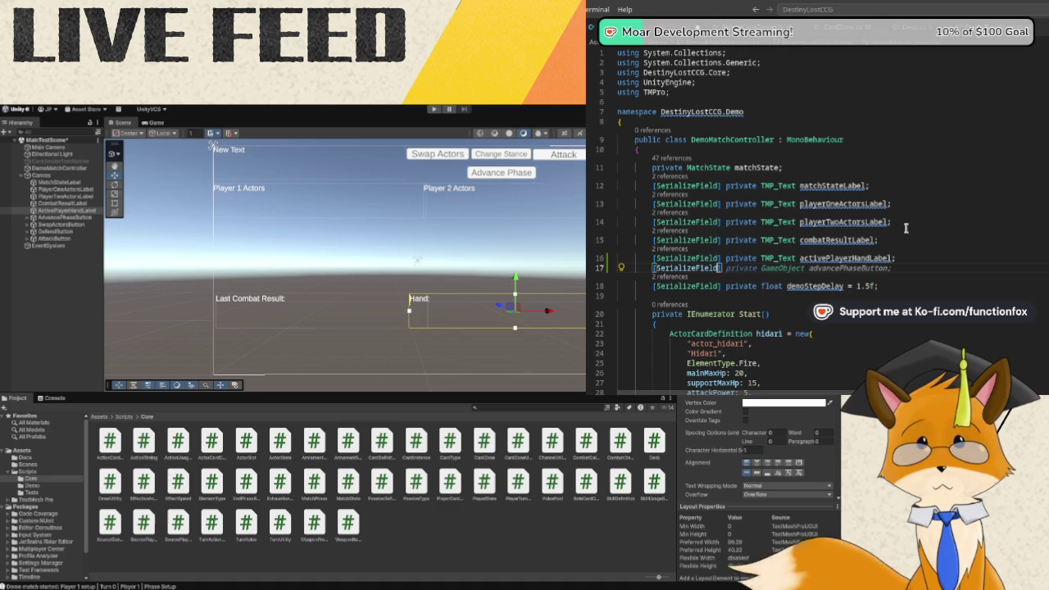
{"action": "type", "text": " private"}
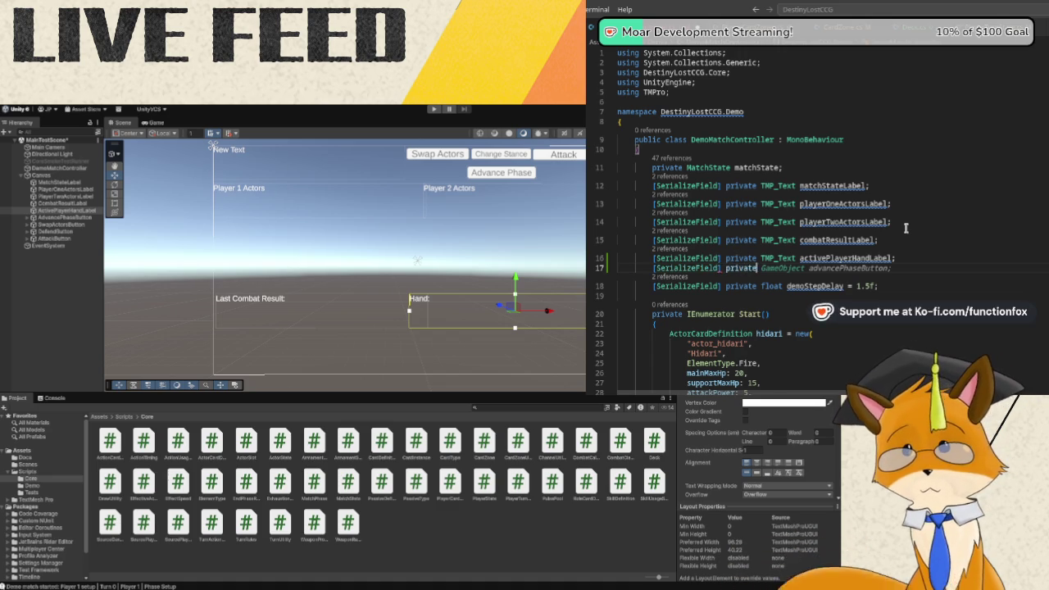
{"action": "type", "text": " TMP_Text"}
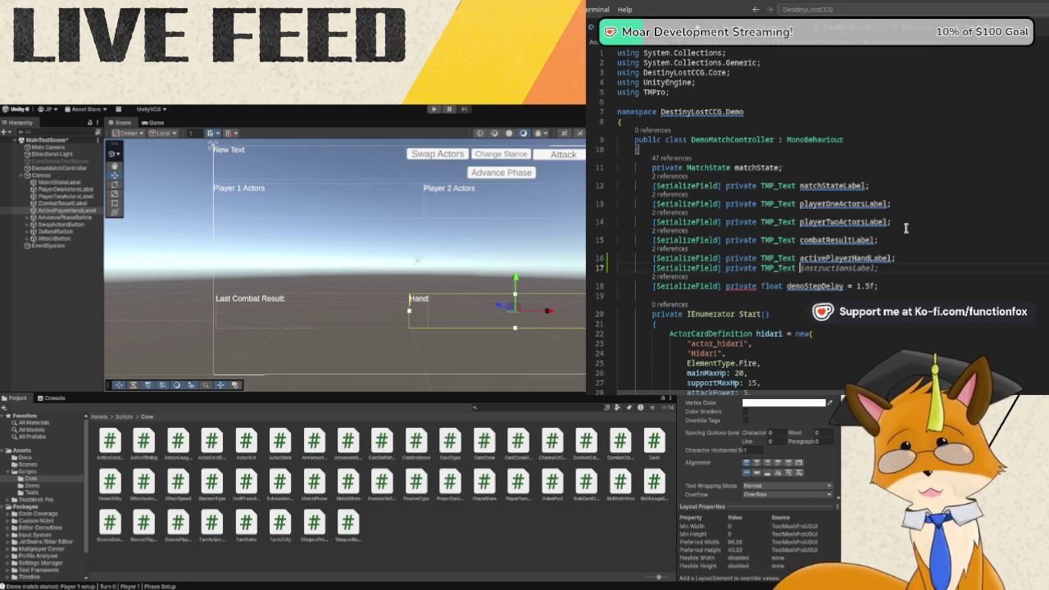
{"action": "type", "text": "player"}
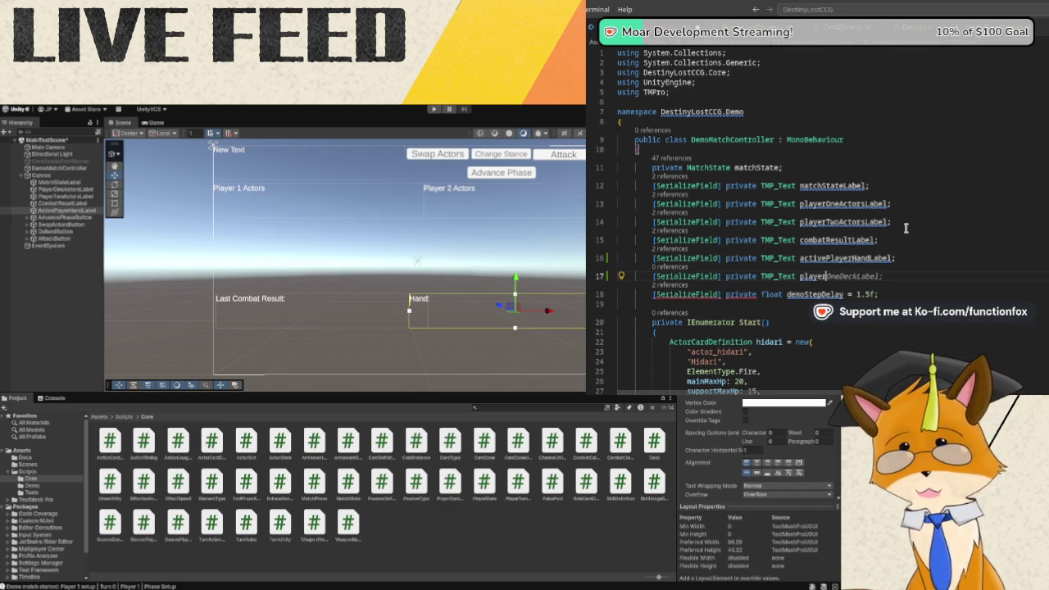
{"action": "type", "text": "One"}
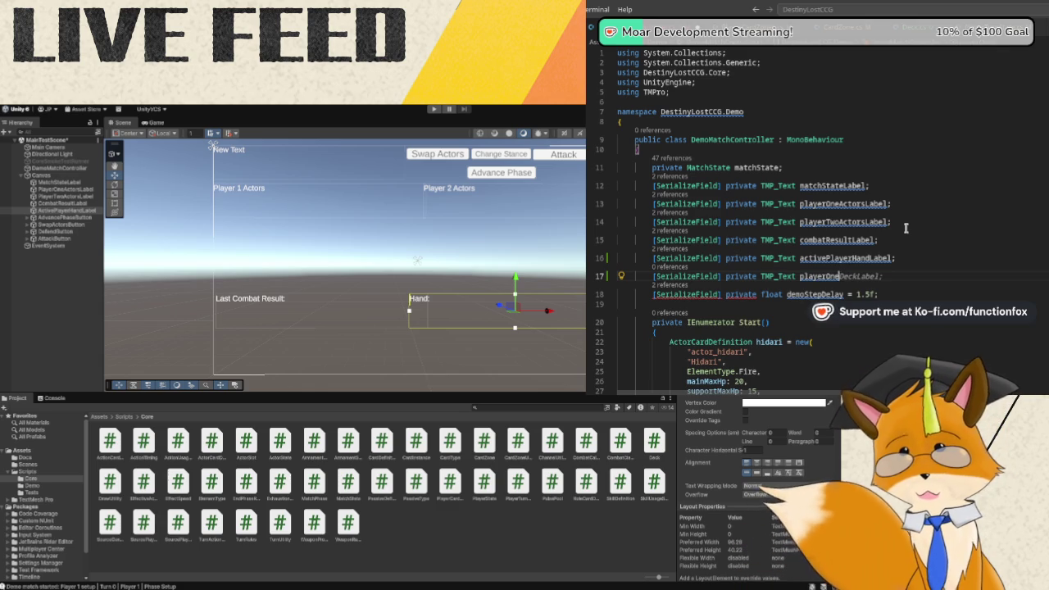
{"action": "type", "text": "ZonesLabel;"}
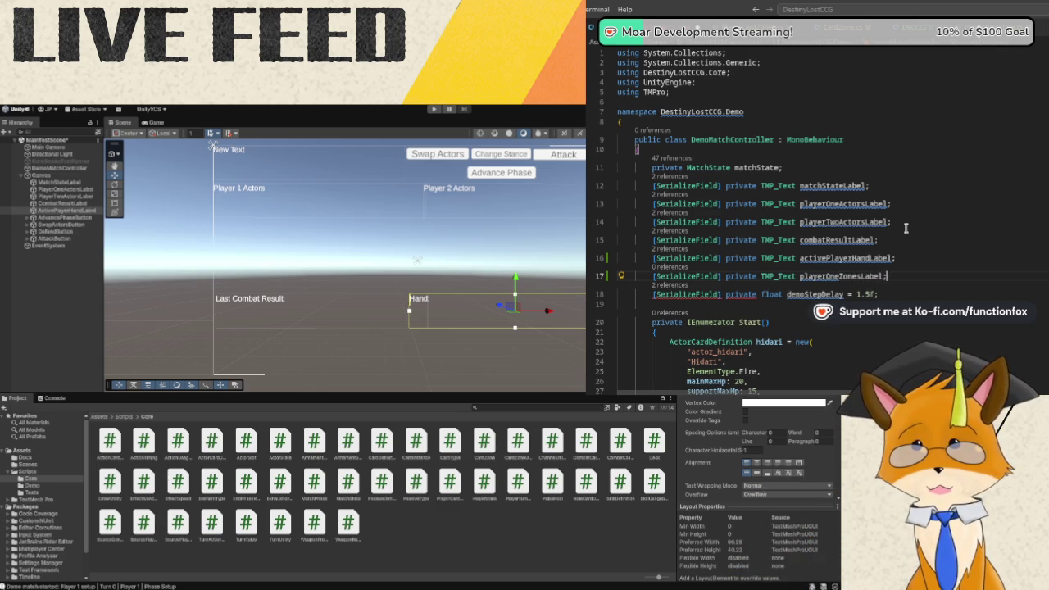
{"action": "key", "text": "Return"}
{"action": "type", "text": "[S"}
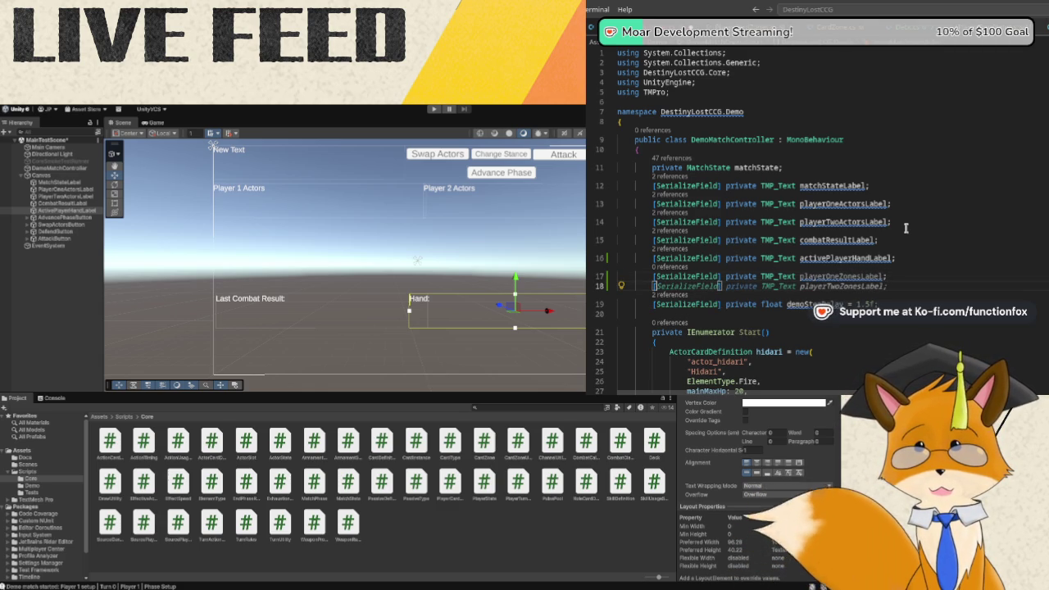
{"action": "type", "text": "erialize"}
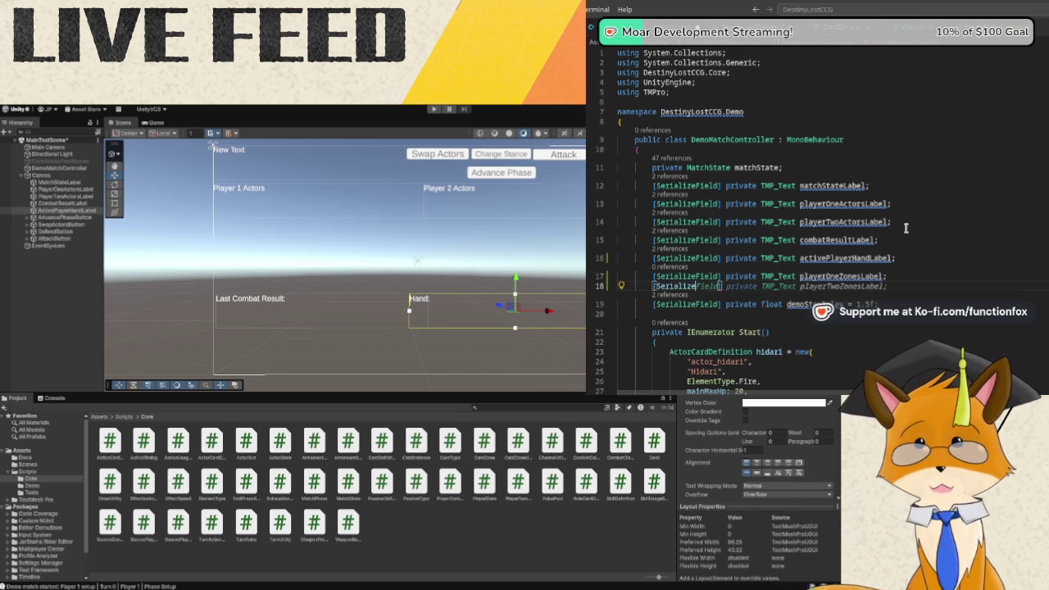
{"action": "type", "text": "Field] "}
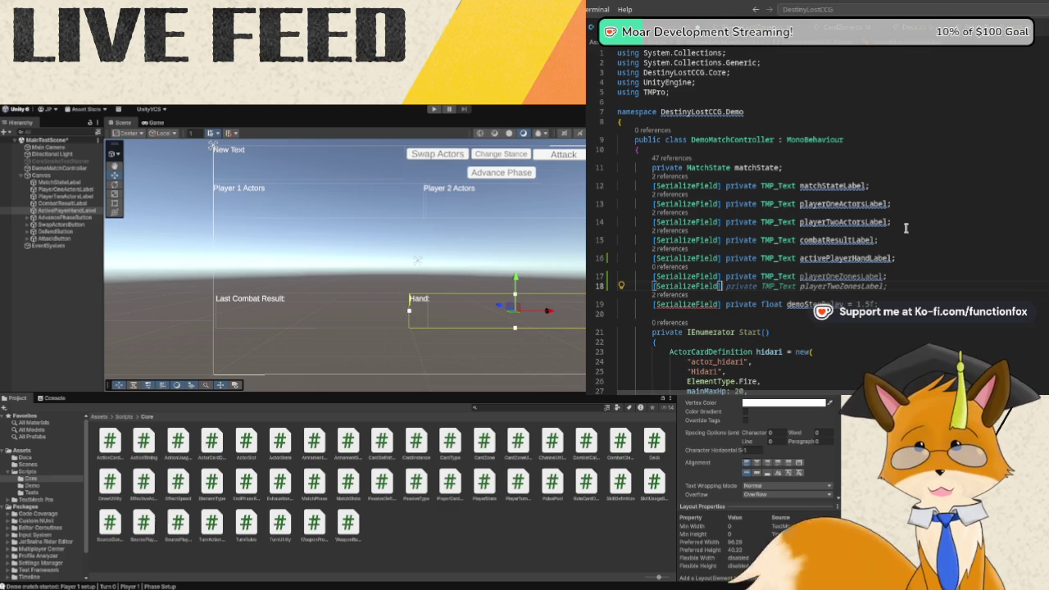
{"action": "type", "text": "pri"}
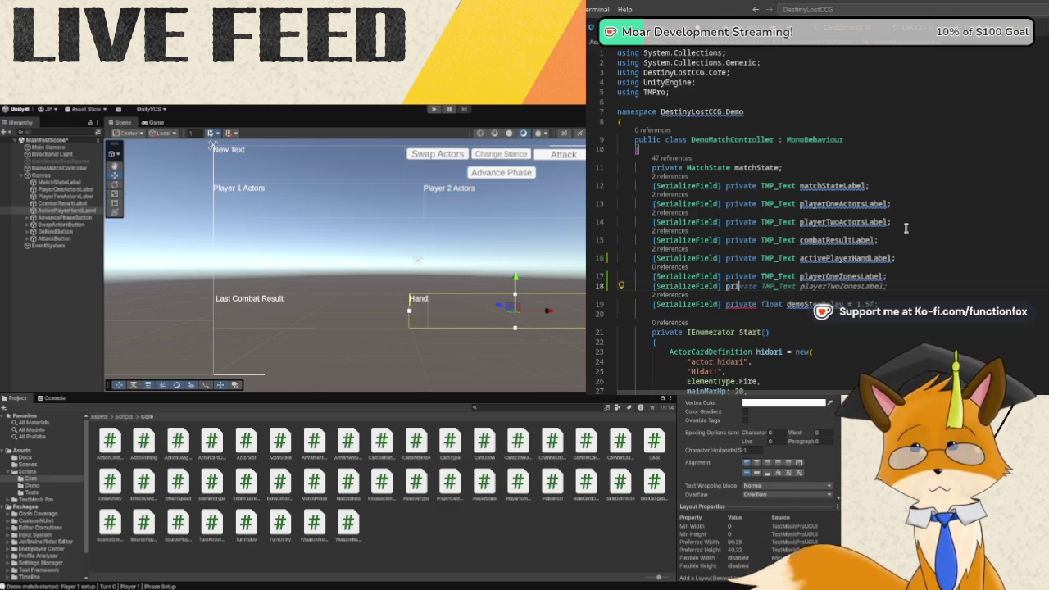
{"action": "type", "text": "vate T"}
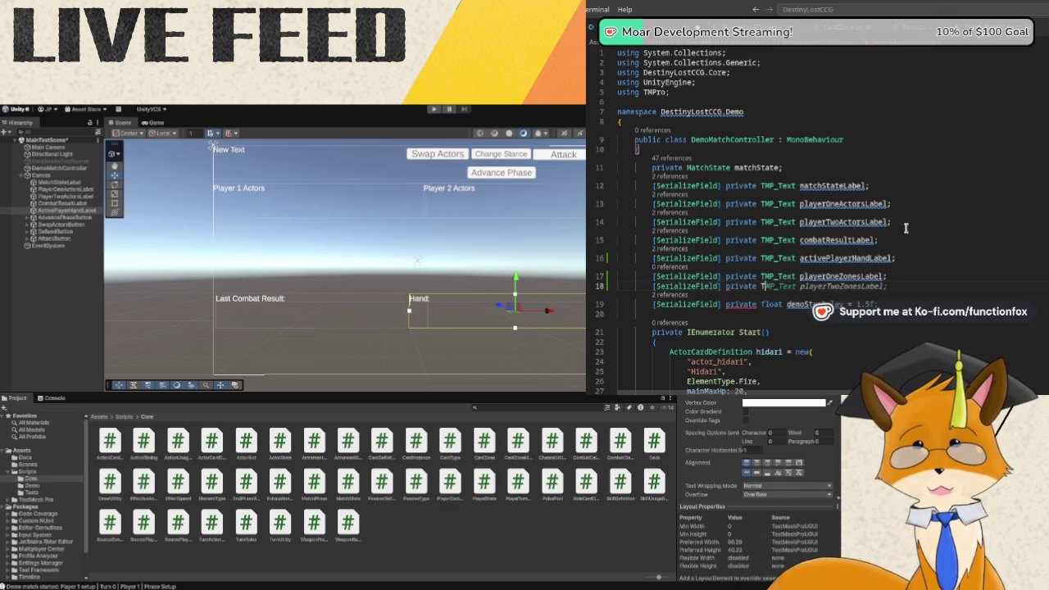
{"action": "type", "text": "MP_"}
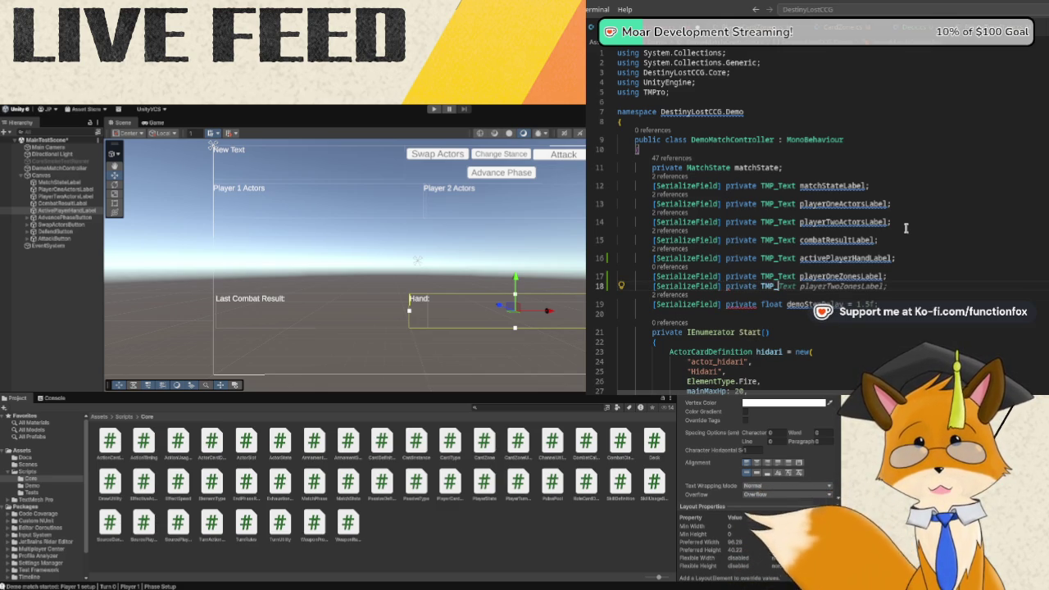
{"action": "type", "text": "Text player"}
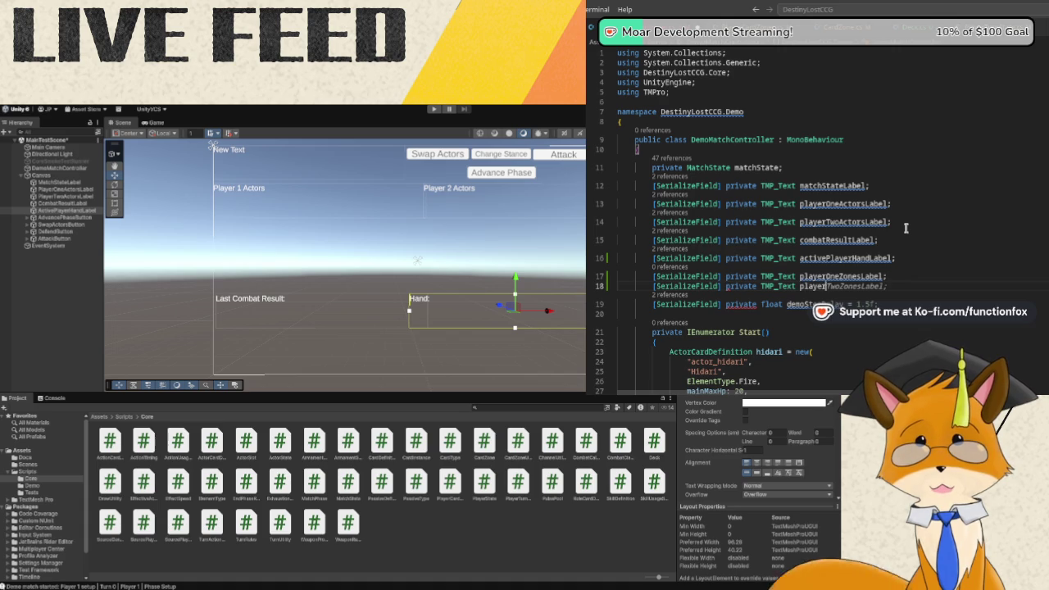
{"action": "key", "text": "Tab"}
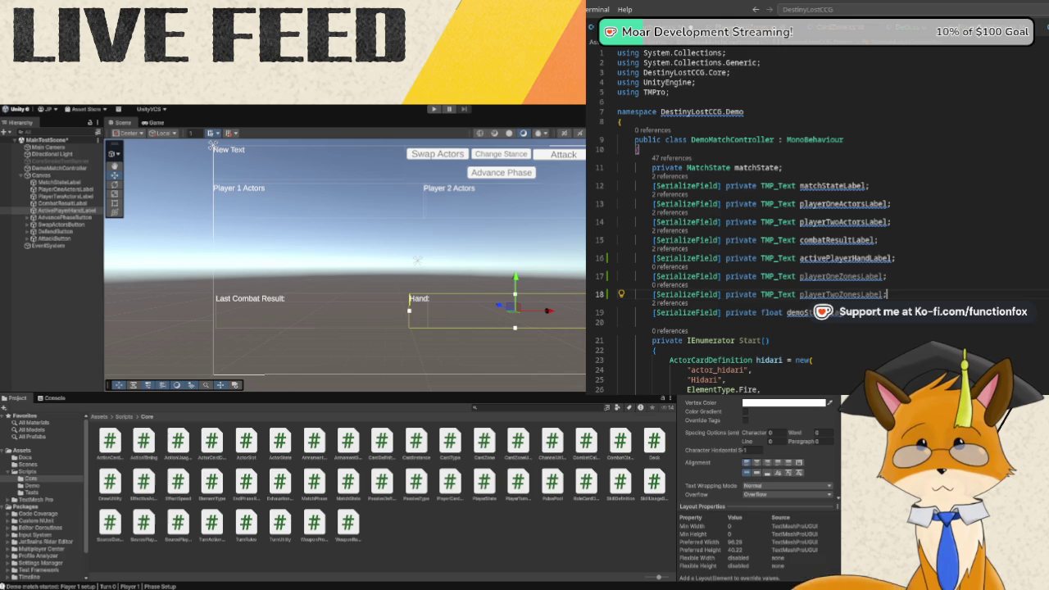
Add a private string BuildZoneSummary(PlayerState player) method after BuildDemoDeck using Copilot's completion.
{"action": "scroll", "coordinate": [908, 295], "scroll_direction": "down", "scroll_amount": 13}
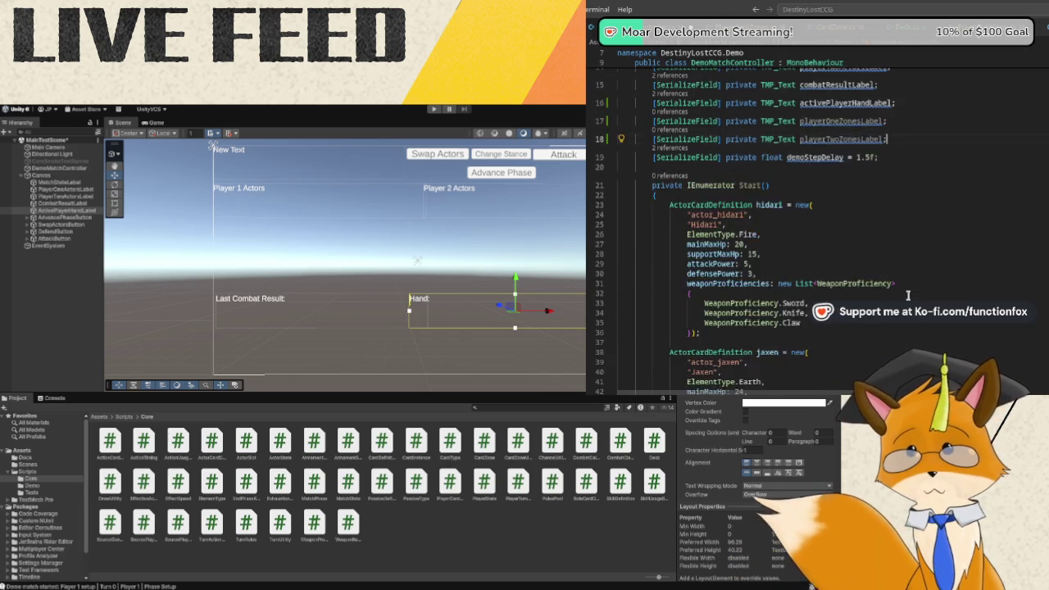
{"action": "scroll", "coordinate": [900, 303], "scroll_direction": "down", "scroll_amount": 8}
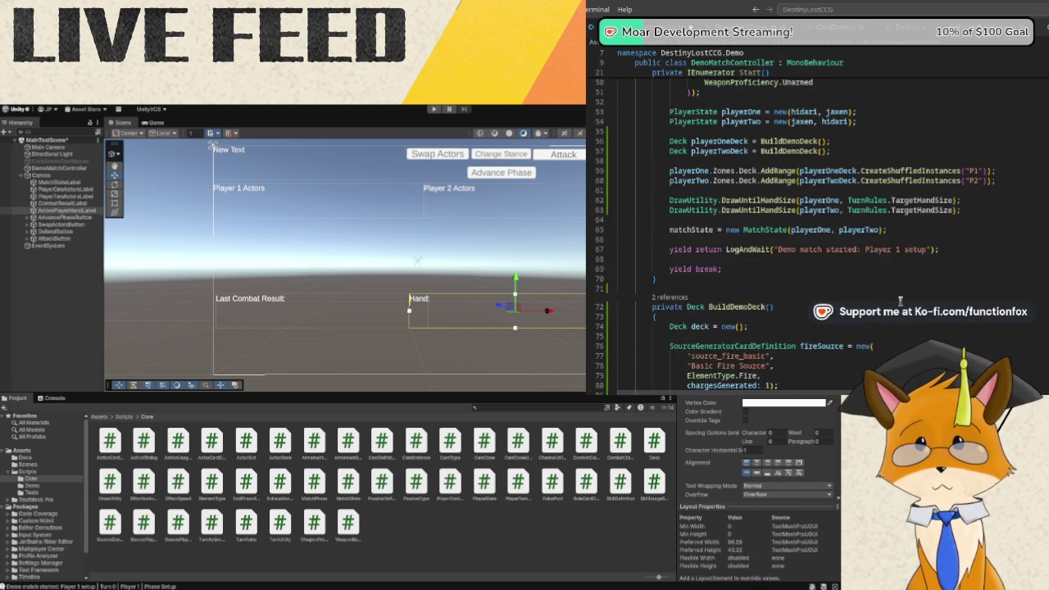
{"action": "scroll", "coordinate": [900, 301], "scroll_direction": "down", "scroll_amount": 2}
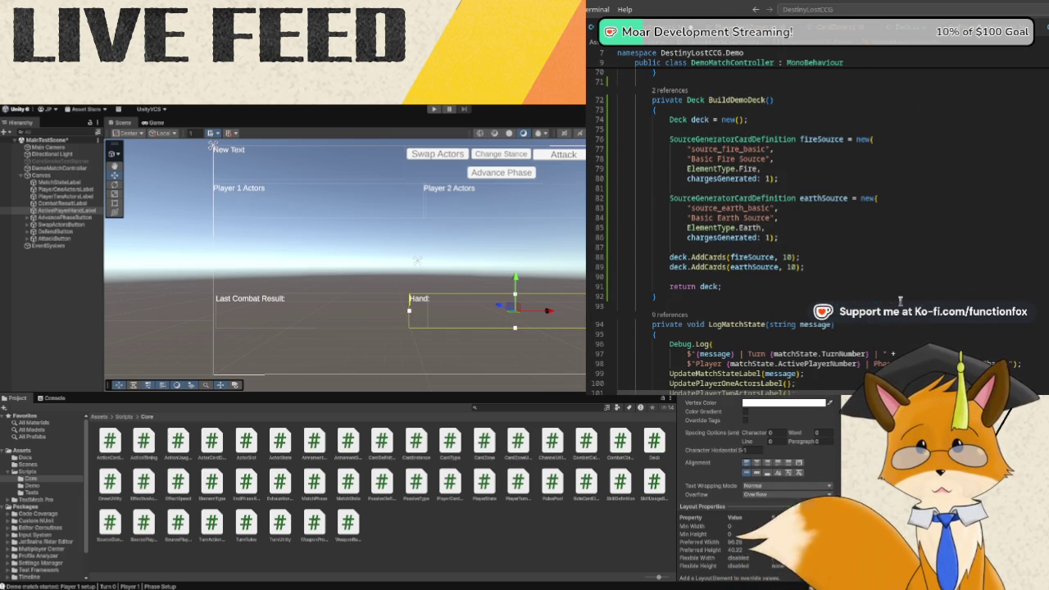
{"action": "left_click", "coordinate": [744, 295]}
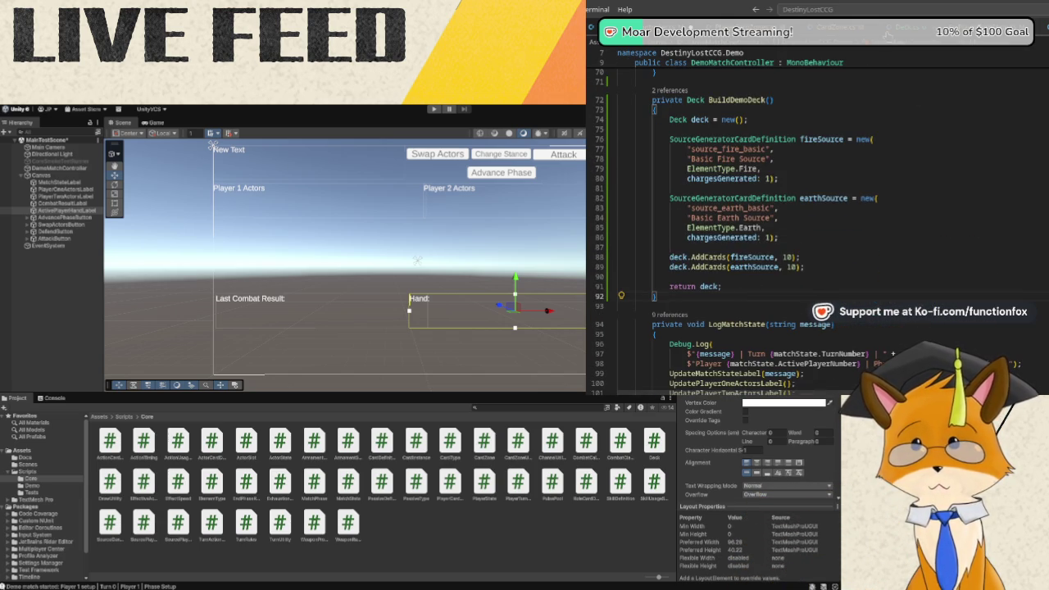
{"action": "key", "text": "Return"}
{"action": "key", "text": "Return"}
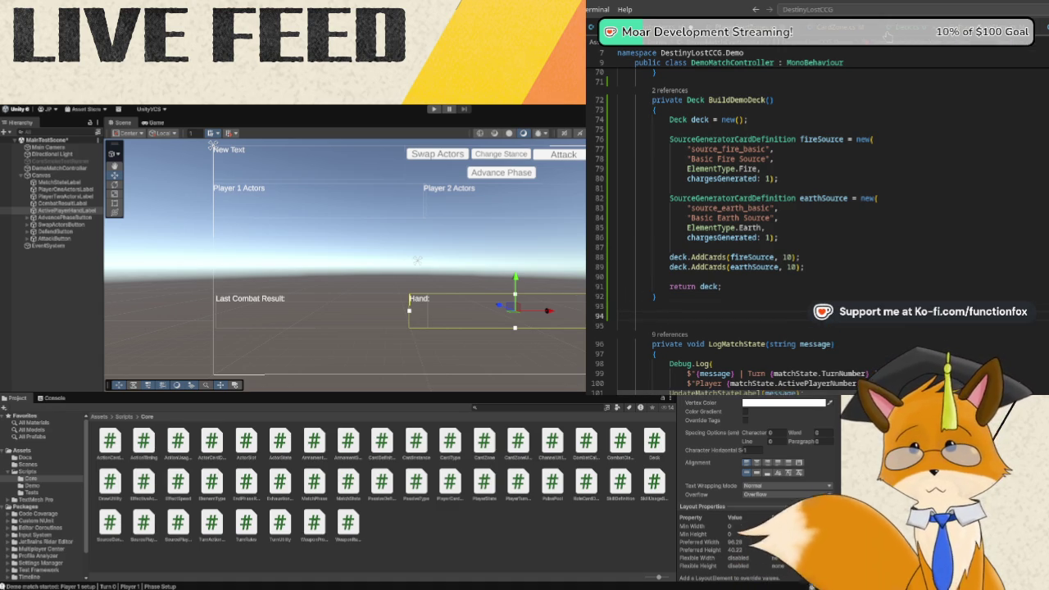
{"action": "key", "text": "BackSpace"}
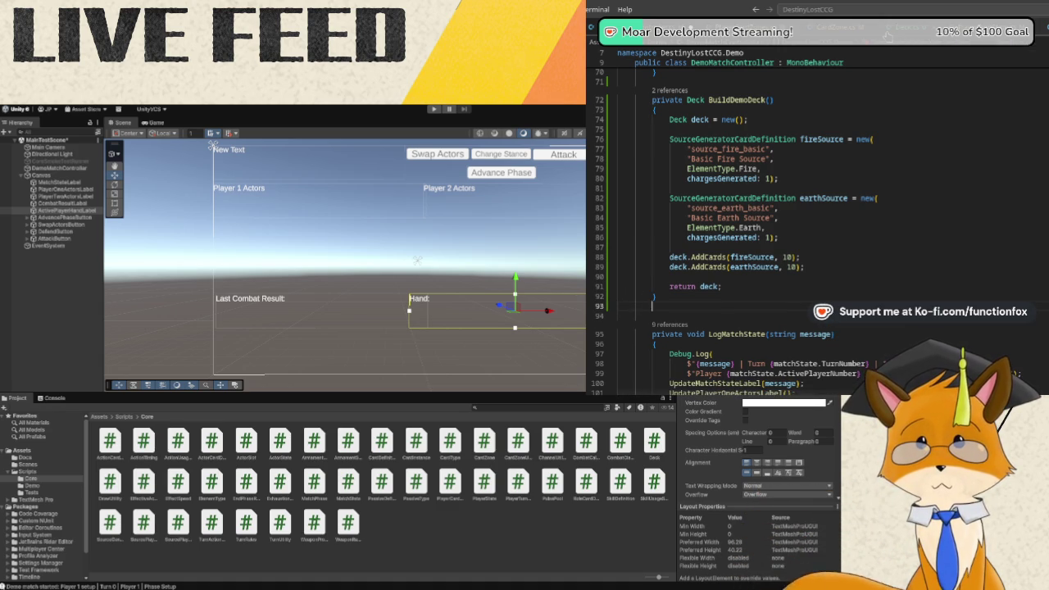
{"action": "type", "text": "private"}
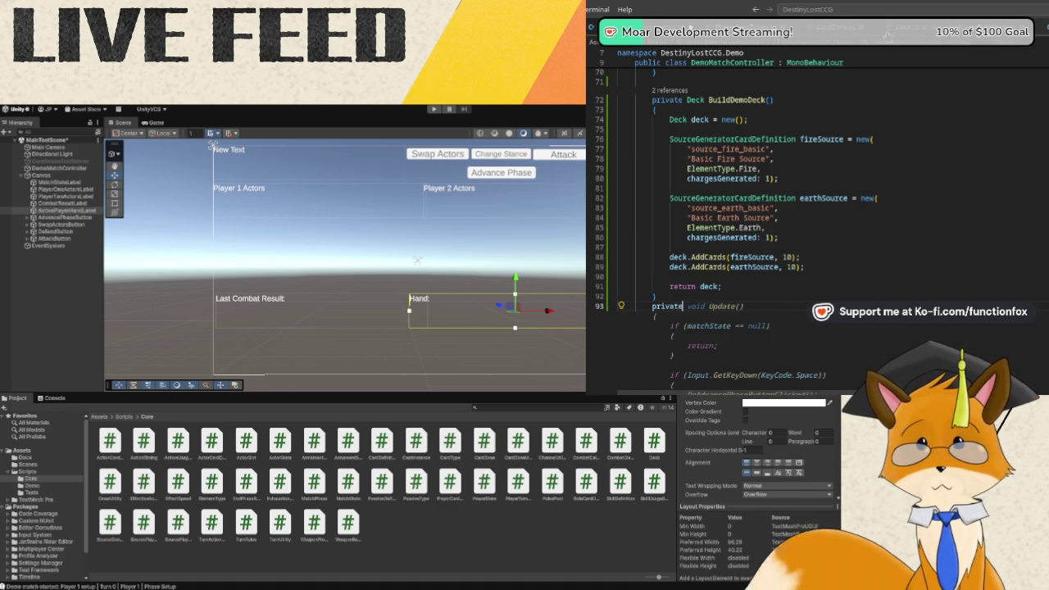
{"action": "type", "text": " string Build"}
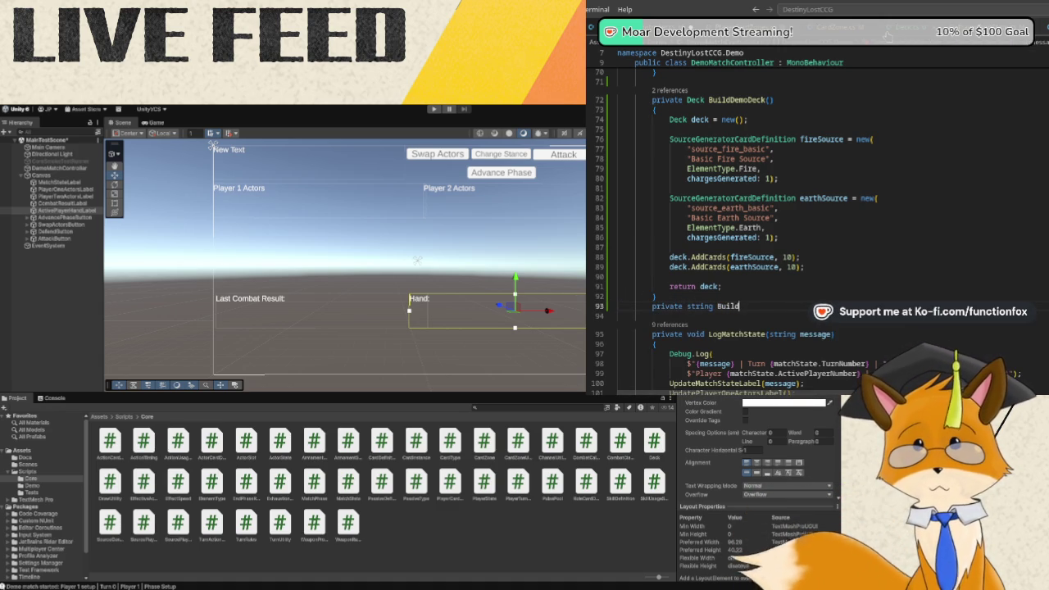
{"action": "type", "text": "ZoneSummary"}
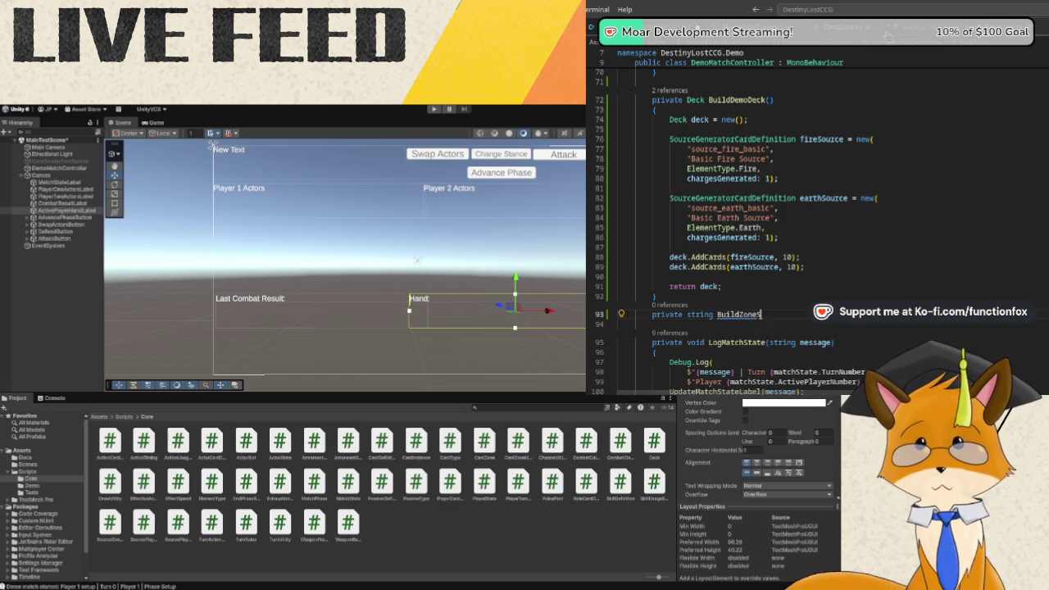
{"action": "type", "text": "("}
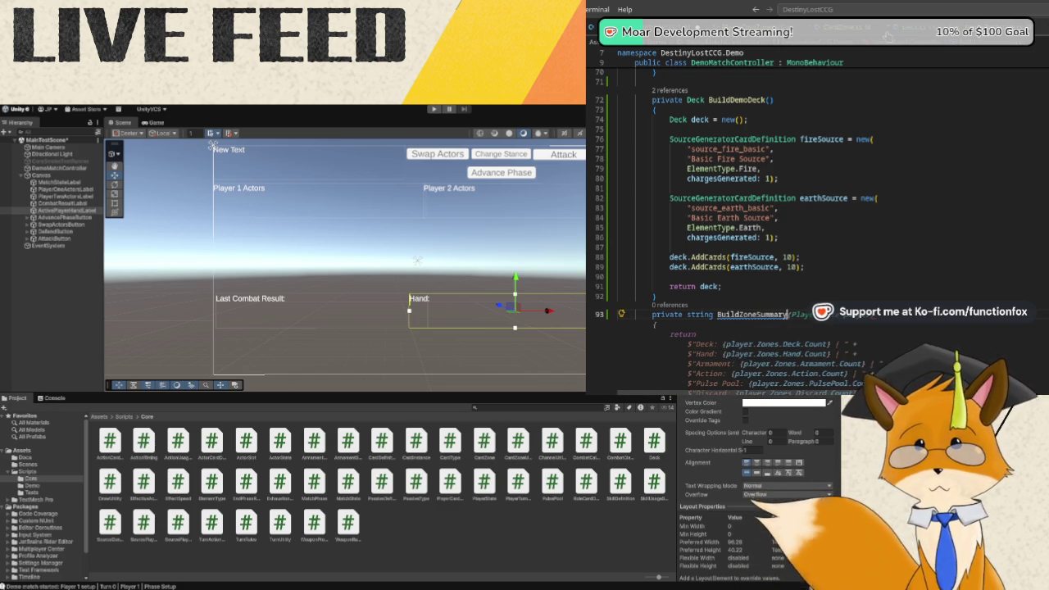
{"action": "key", "text": "Tab"}
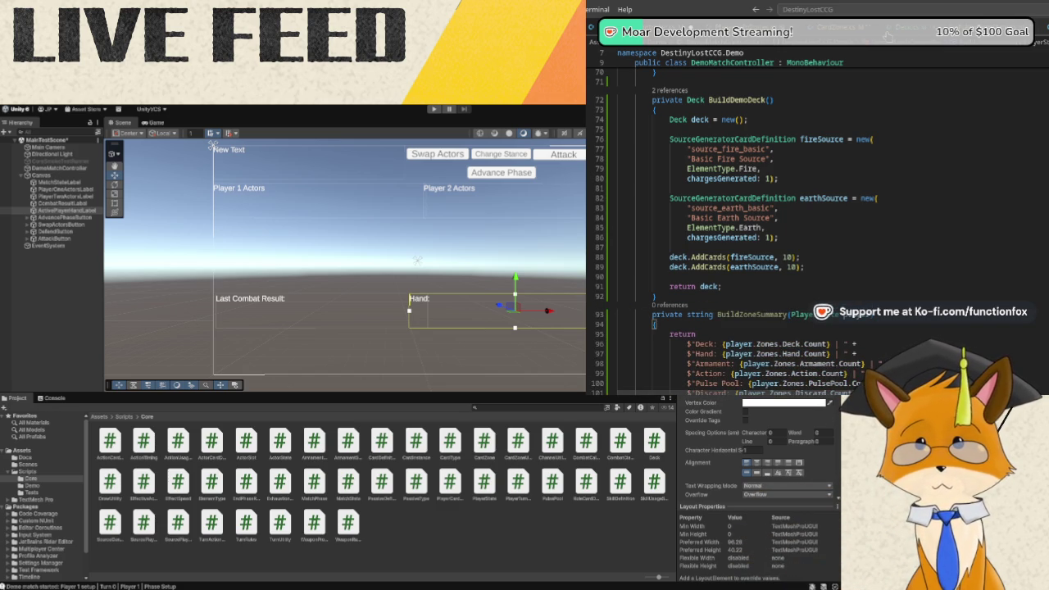
{"action": "scroll", "coordinate": [740, 261], "scroll_direction": "down", "scroll_amount": 2}
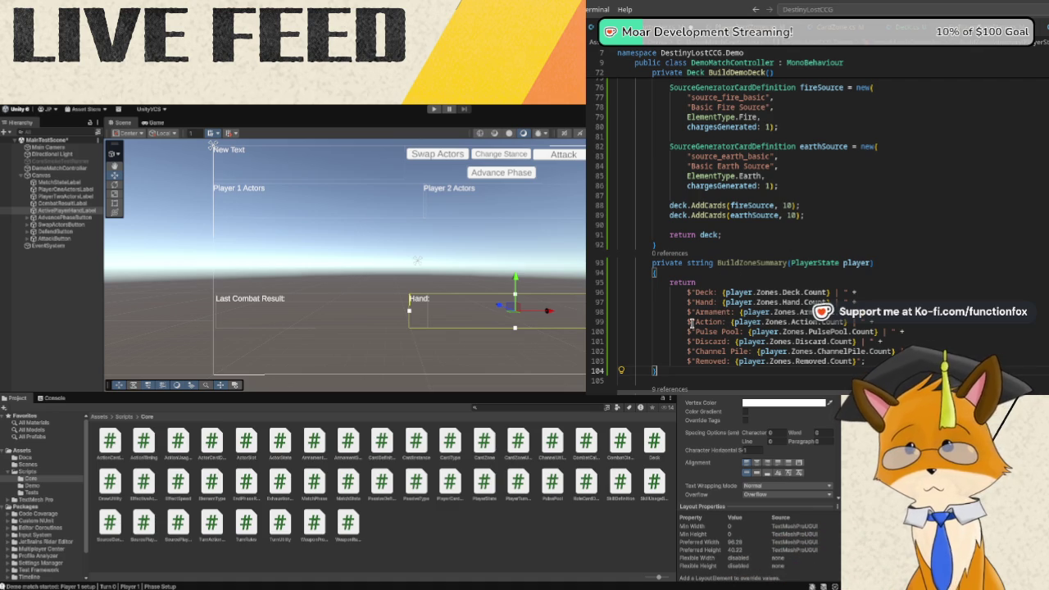
Delete the Armament, Action and Discard count lines from BuildZoneSummary.
{"action": "left_click_drag", "start_coordinate": [687, 313], "coordinate": [687, 322]}
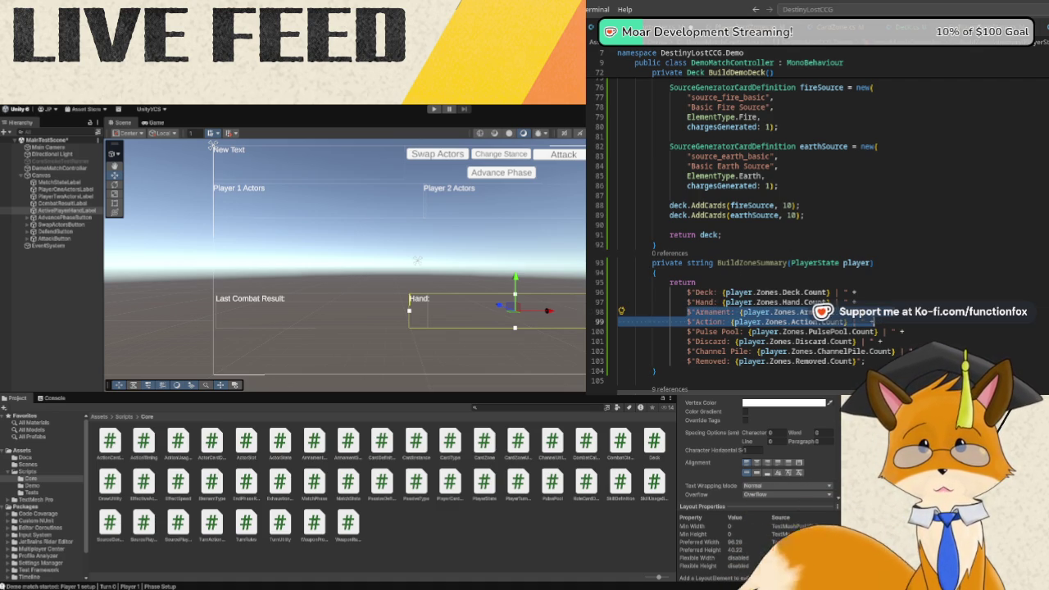
{"action": "key", "text": "Delete"}
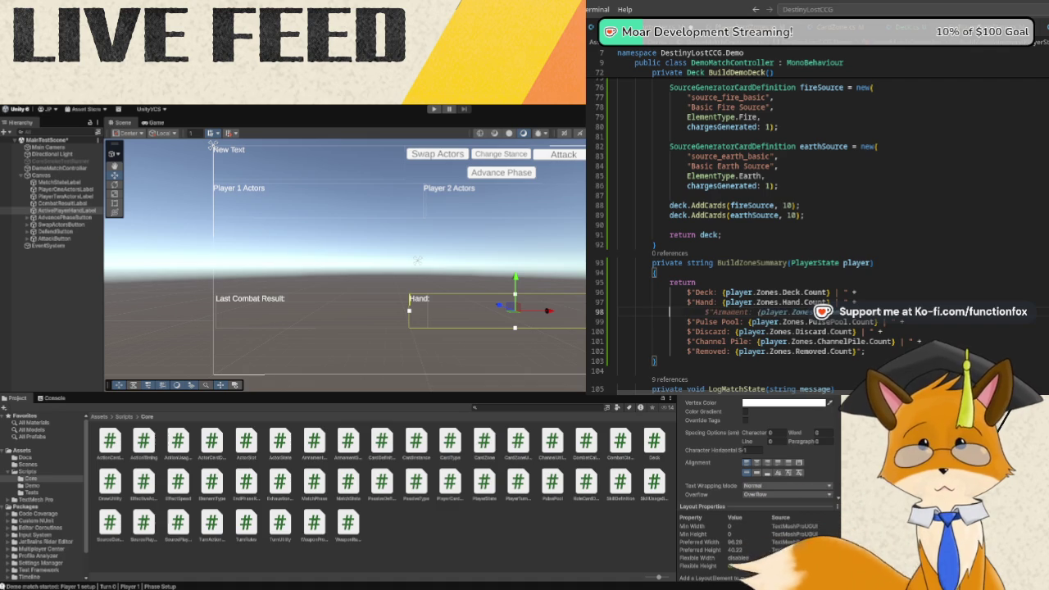
{"action": "key", "text": "BackSpace"}
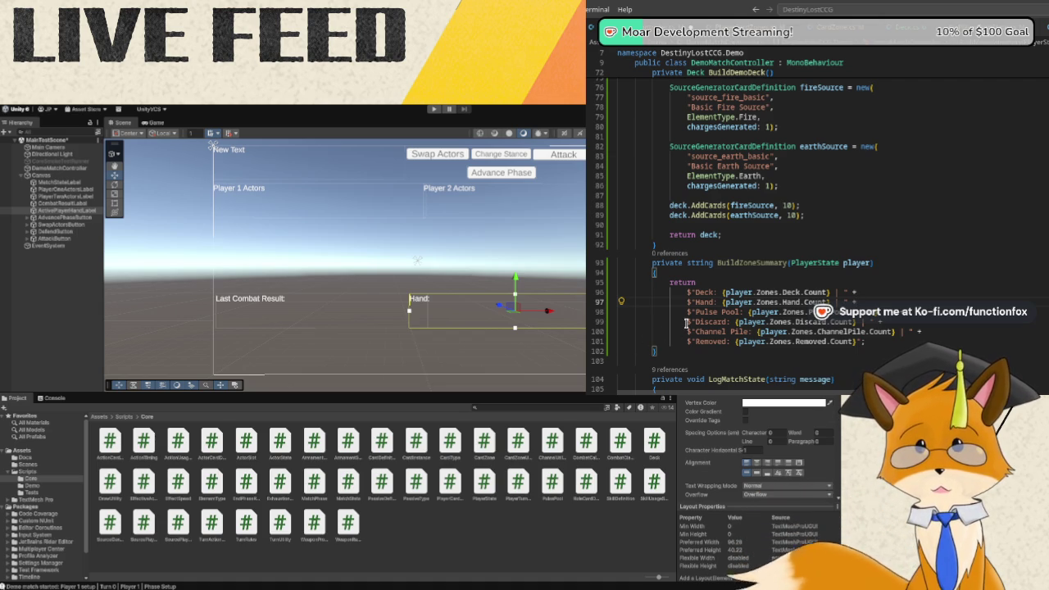
{"action": "left_click_drag", "start_coordinate": [687, 321], "coordinate": [889, 321]}
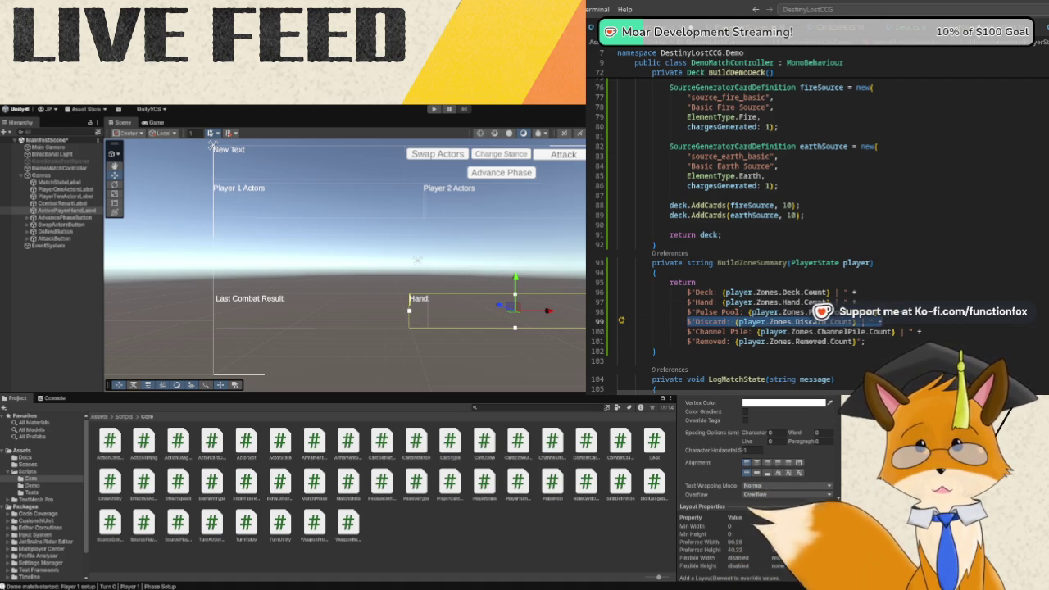
{"action": "key", "text": "BackSpace"}
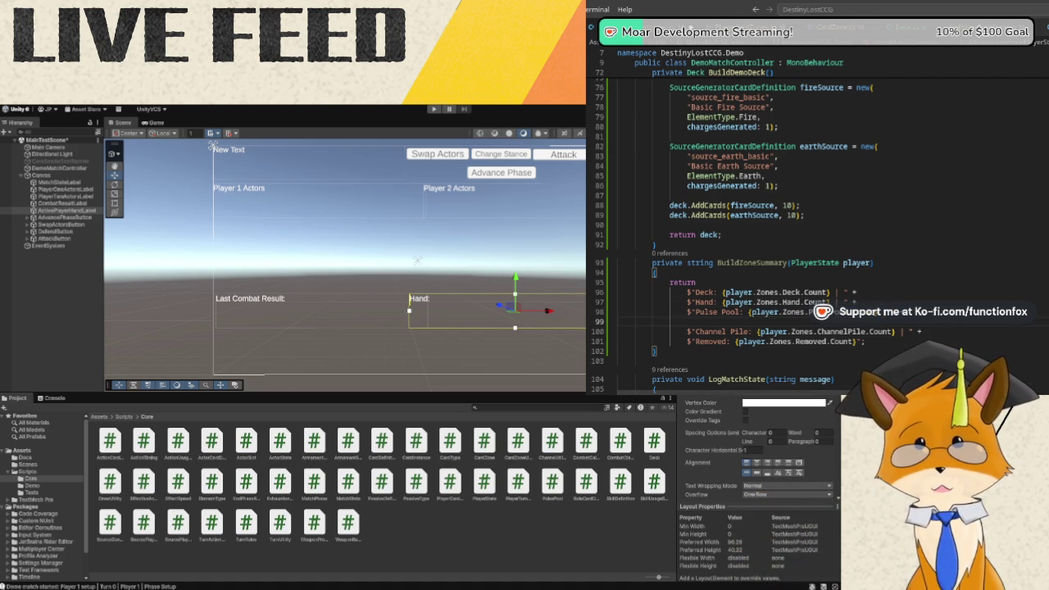
Delete the Removed line, end the Channel Pile line with a semicolon, and drop the blank line.
{"action": "left_click_drag", "start_coordinate": [876, 344], "coordinate": [595, 346]}
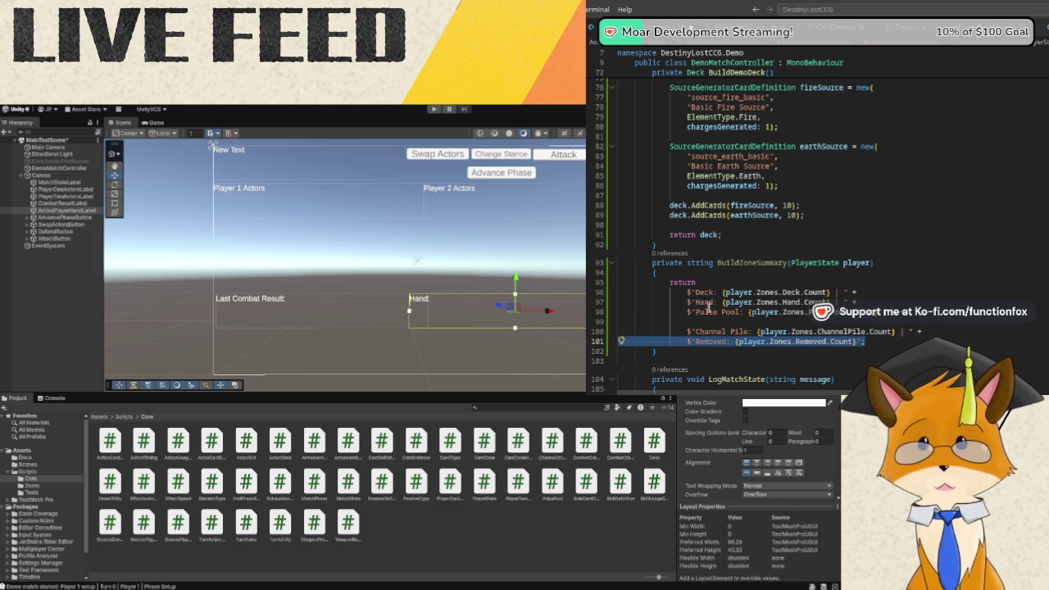
{"action": "key", "text": "BackSpace"}
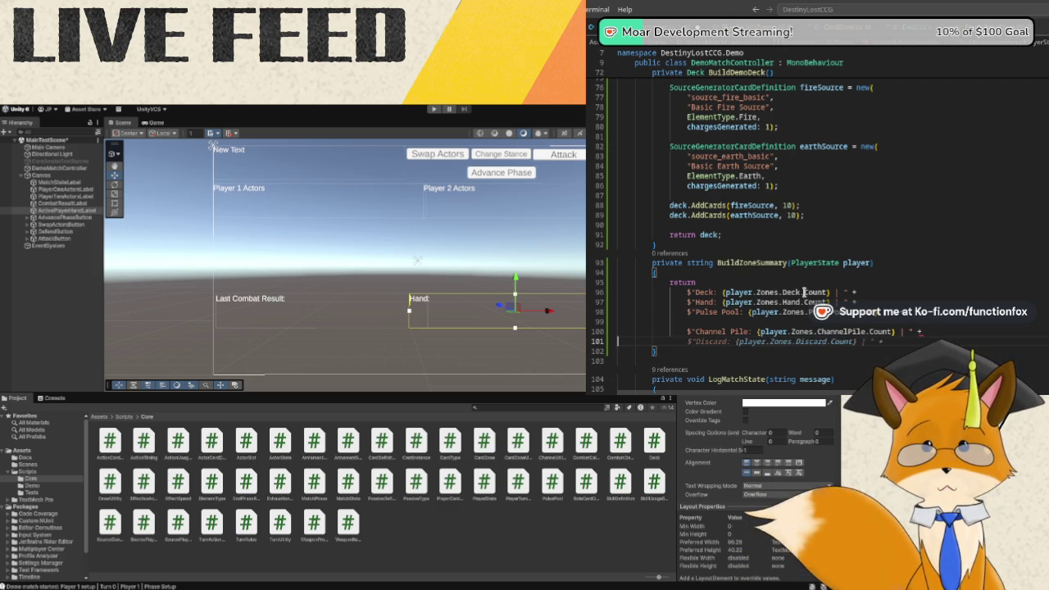
{"action": "key", "text": "BackSpace"}
{"action": "key", "text": "BackSpace"}
{"action": "key", "text": "BackSpace"}
{"action": "type", "text": ";"}
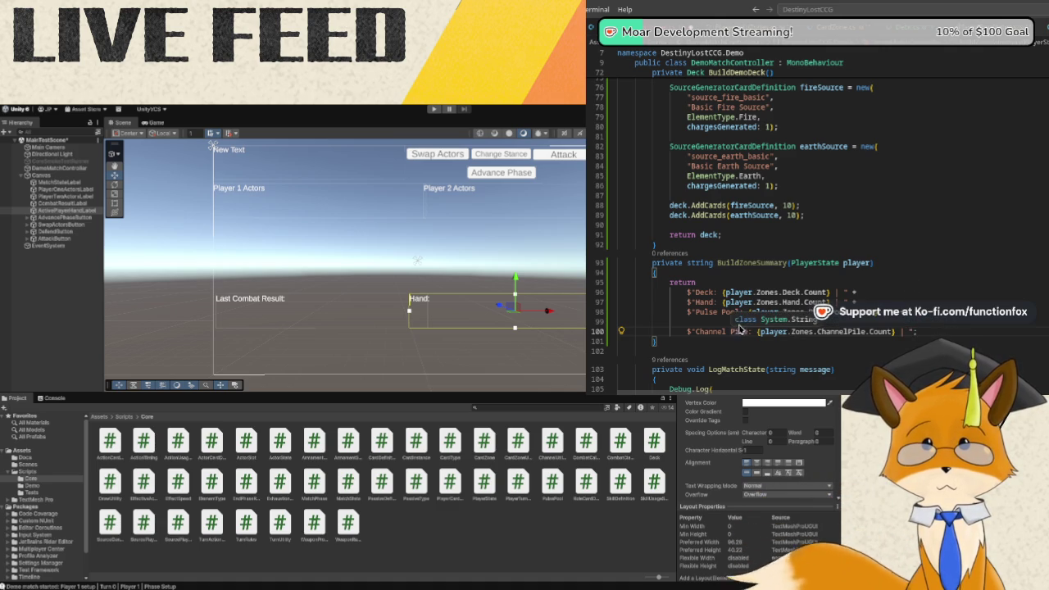
{"action": "key", "text": "Up"}
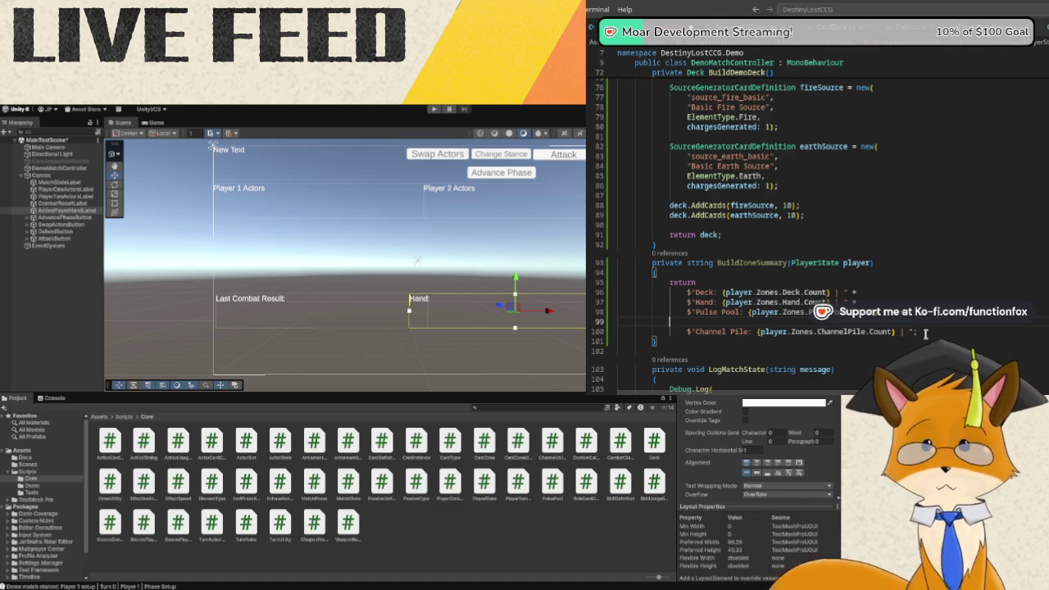
{"action": "key", "text": "BackSpace"}
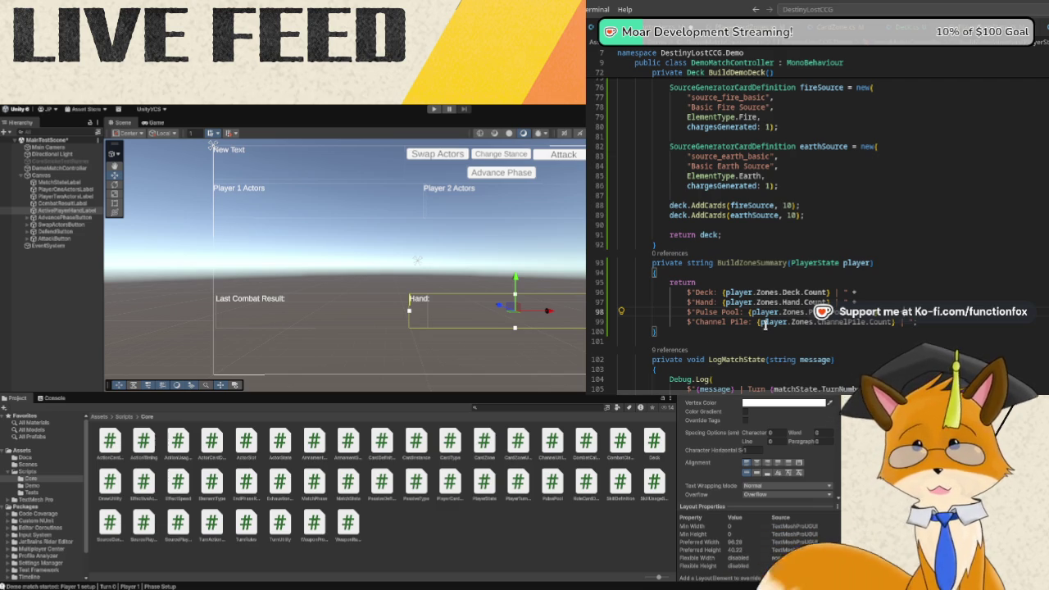
Insert a blank line after UpdateActivePlayerHandLabel's closing brace, just before AdvanceAndLog.
{"action": "scroll", "coordinate": [826, 284], "scroll_direction": "up", "scroll_amount": 11}
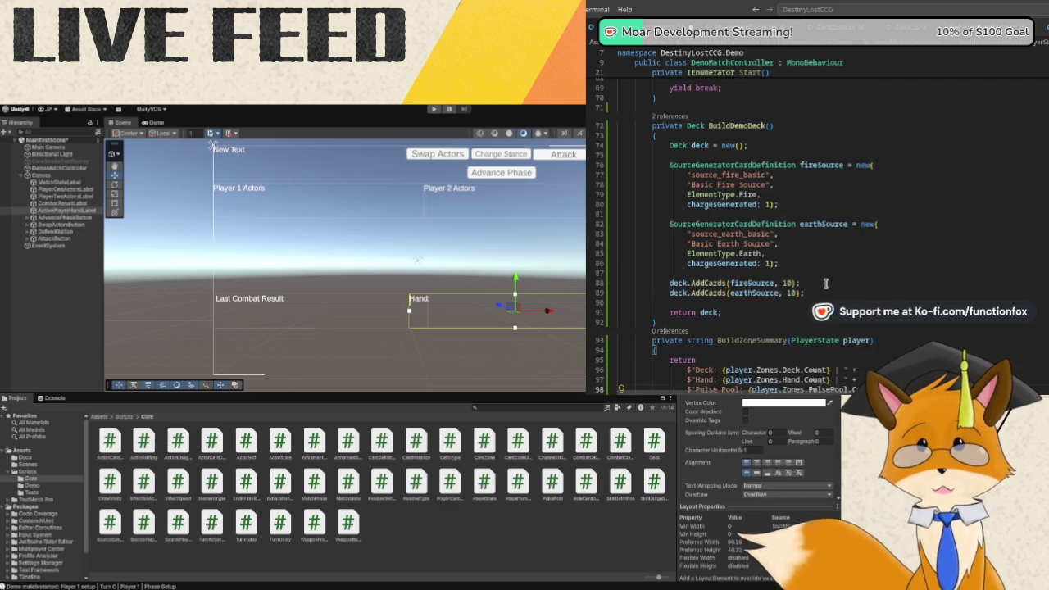
{"action": "scroll", "coordinate": [826, 283], "scroll_direction": "up", "scroll_amount": 4}
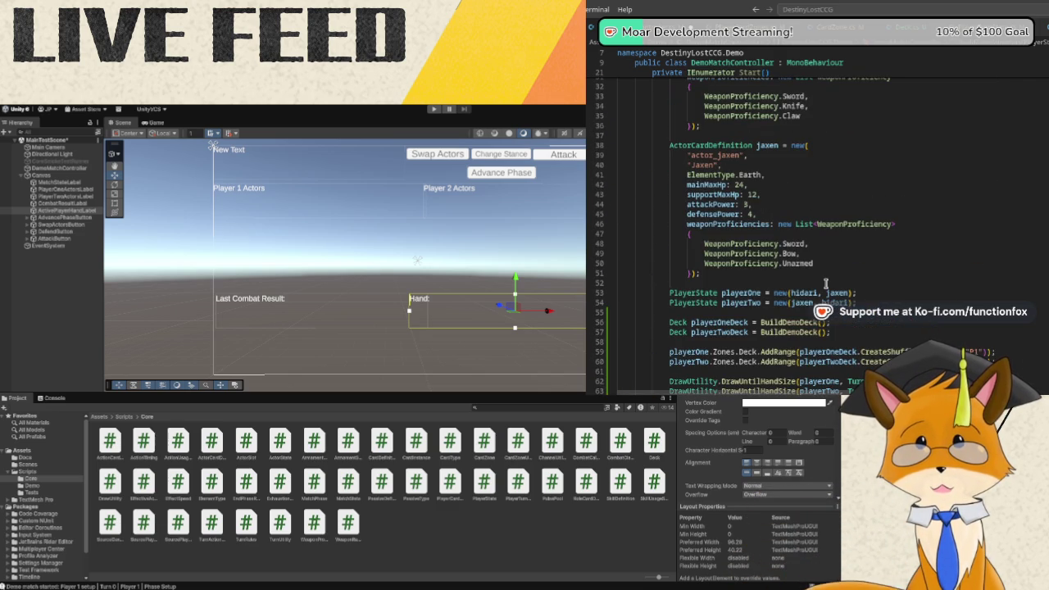
{"action": "scroll", "coordinate": [826, 284], "scroll_direction": "up", "scroll_amount": 8}
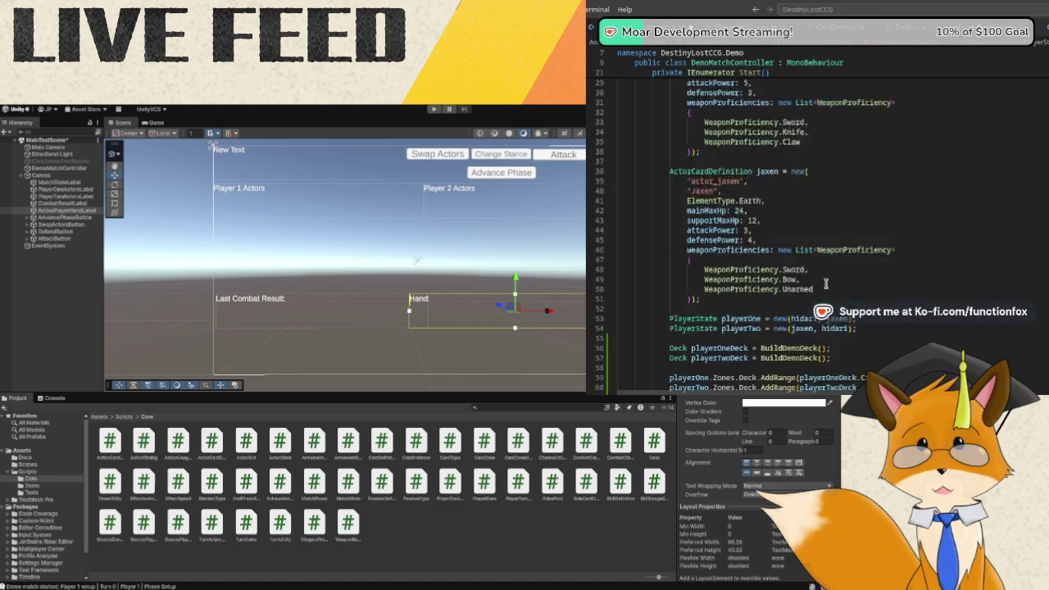
{"action": "scroll", "coordinate": [826, 284], "scroll_direction": "down", "scroll_amount": 20}
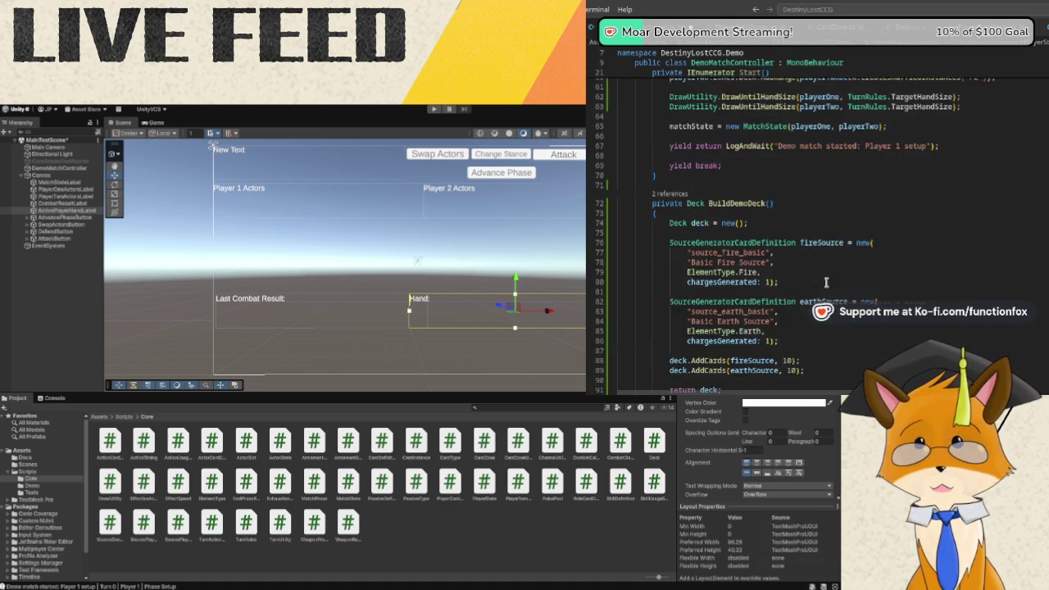
{"action": "scroll", "coordinate": [826, 284], "scroll_direction": "down", "scroll_amount": 4}
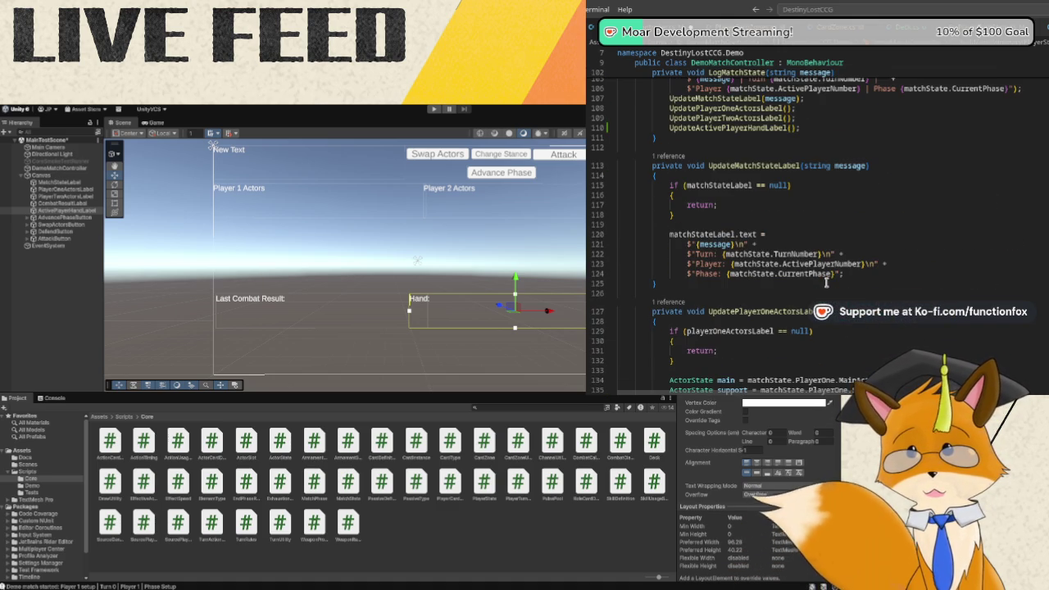
{"action": "scroll", "coordinate": [826, 283], "scroll_direction": "down", "scroll_amount": 8}
{"action": "scroll", "coordinate": [826, 284], "scroll_direction": "down", "scroll_amount": 10}
{"action": "scroll", "coordinate": [826, 283], "scroll_direction": "down", "scroll_amount": 10}
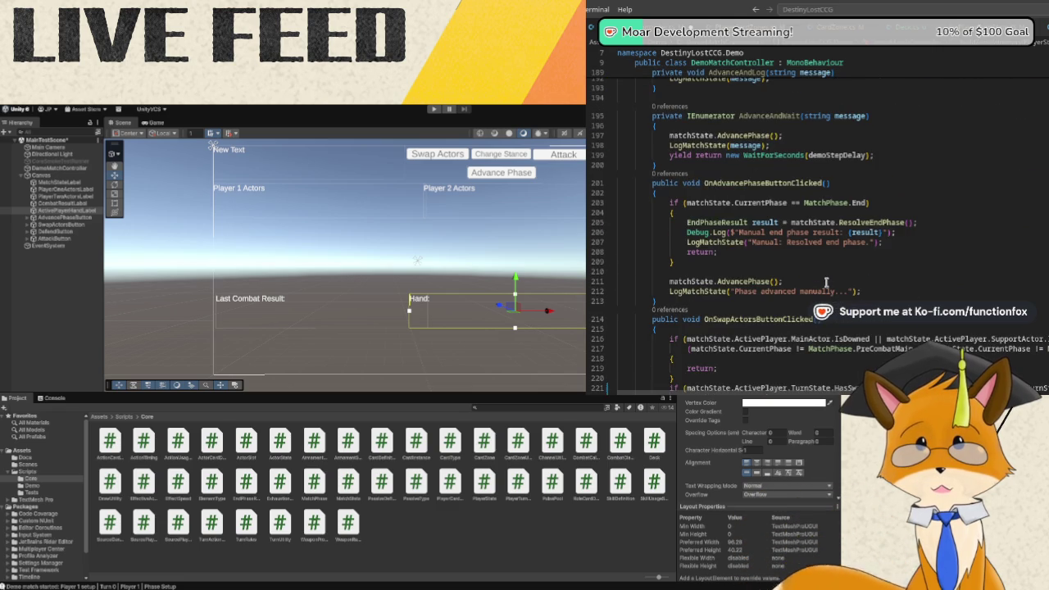
{"action": "scroll", "coordinate": [826, 284], "scroll_direction": "down", "scroll_amount": 8}
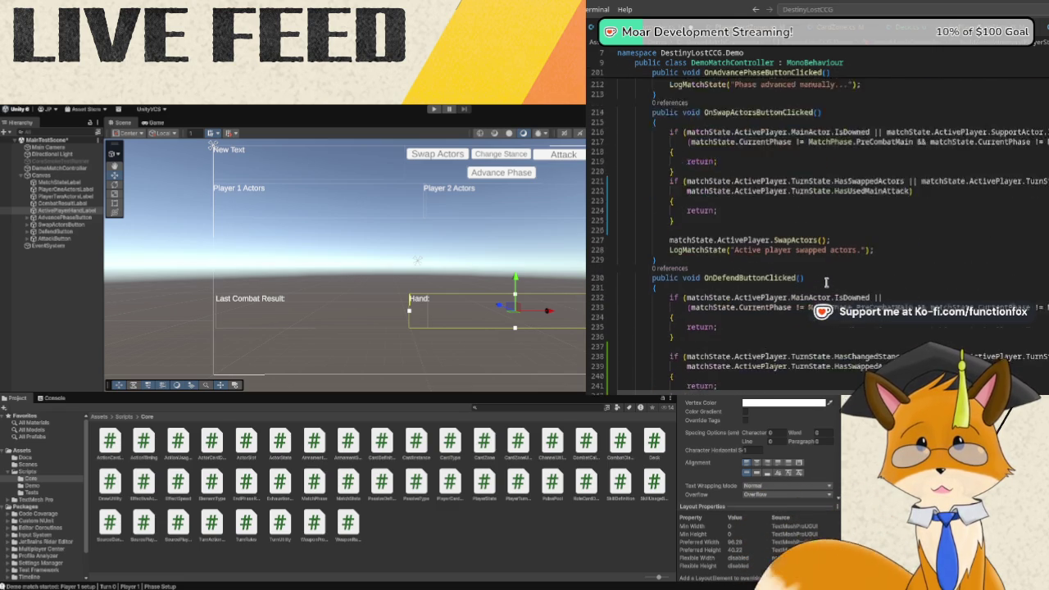
{"action": "scroll", "coordinate": [826, 283], "scroll_direction": "down", "scroll_amount": 5}
{"action": "scroll", "coordinate": [826, 283], "scroll_direction": "down", "scroll_amount": 12}
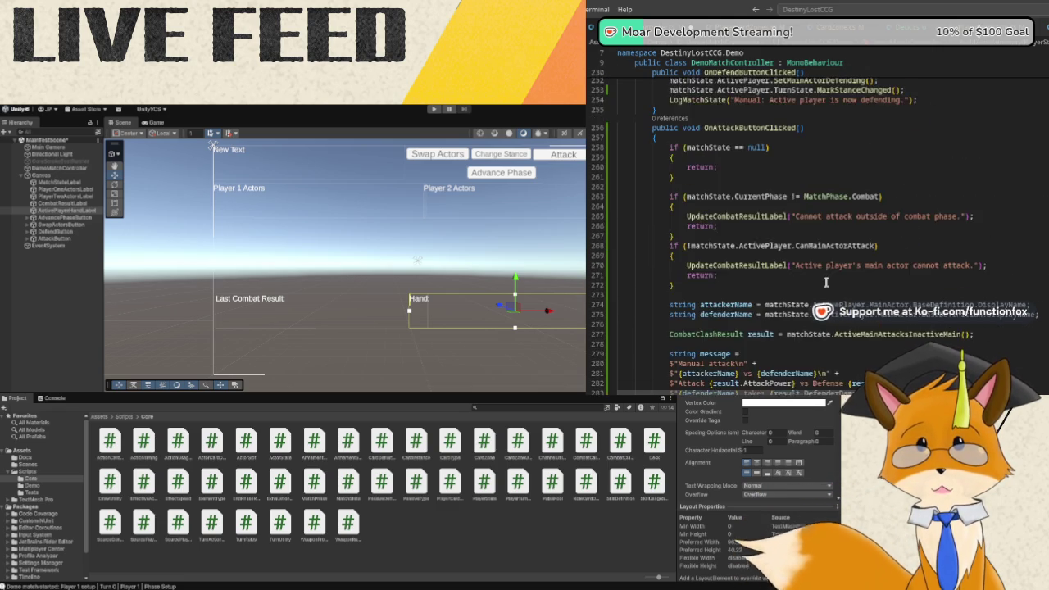
{"action": "scroll", "coordinate": [826, 283], "scroll_direction": "up", "scroll_amount": 20}
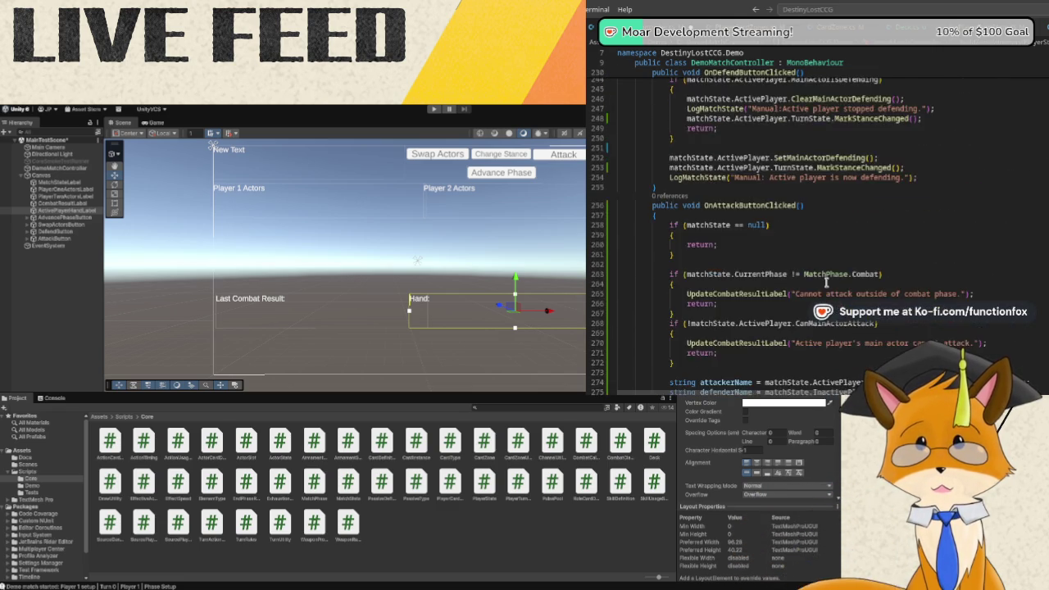
{"action": "scroll", "coordinate": [826, 283], "scroll_direction": "up", "scroll_amount": 15}
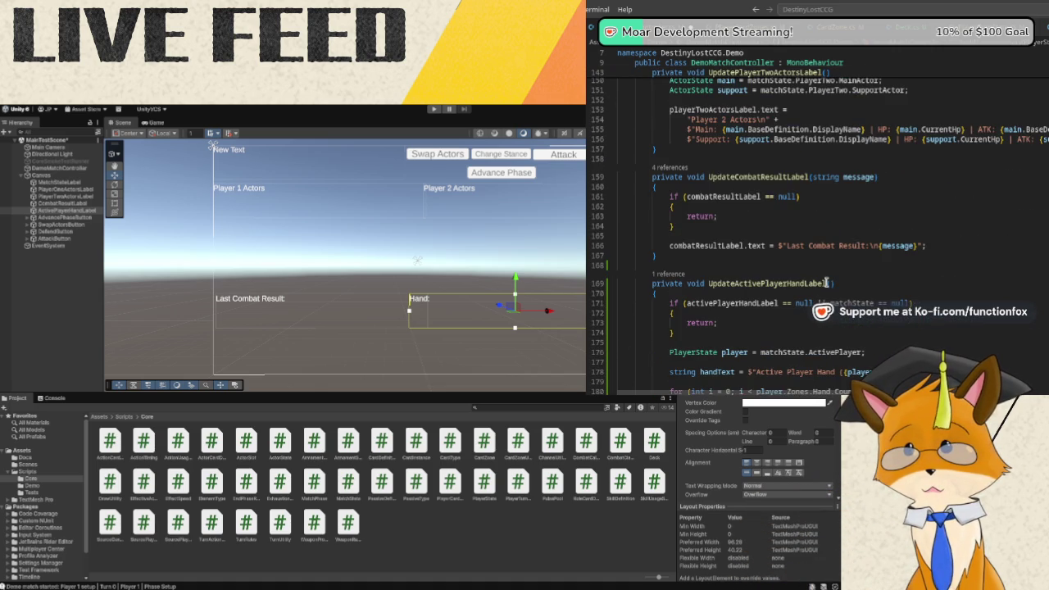
{"action": "scroll", "coordinate": [826, 283], "scroll_direction": "down", "scroll_amount": 2}
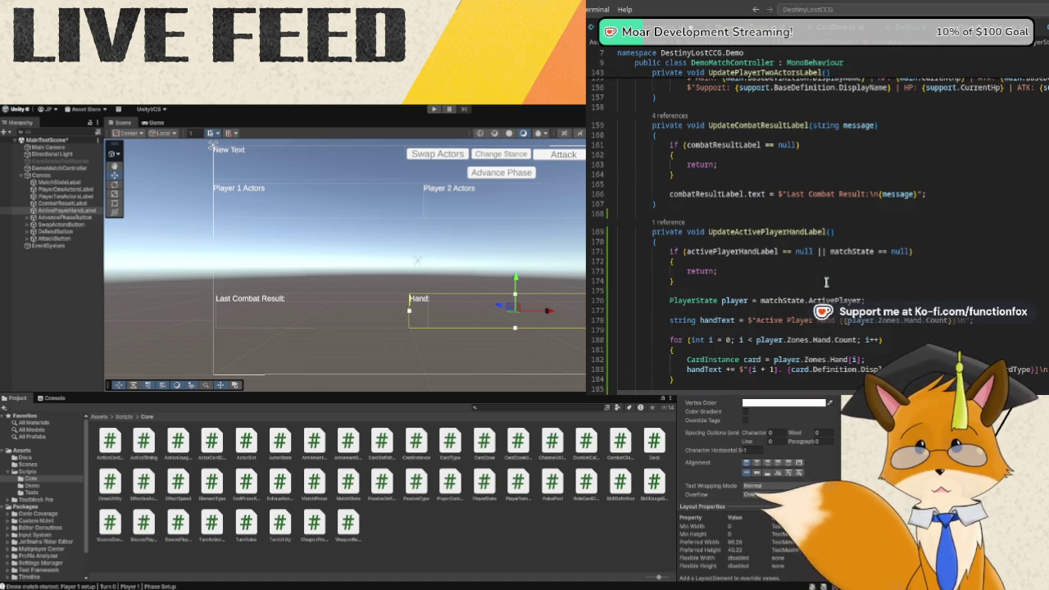
{"action": "scroll", "coordinate": [844, 284], "scroll_direction": "up", "scroll_amount": 3}
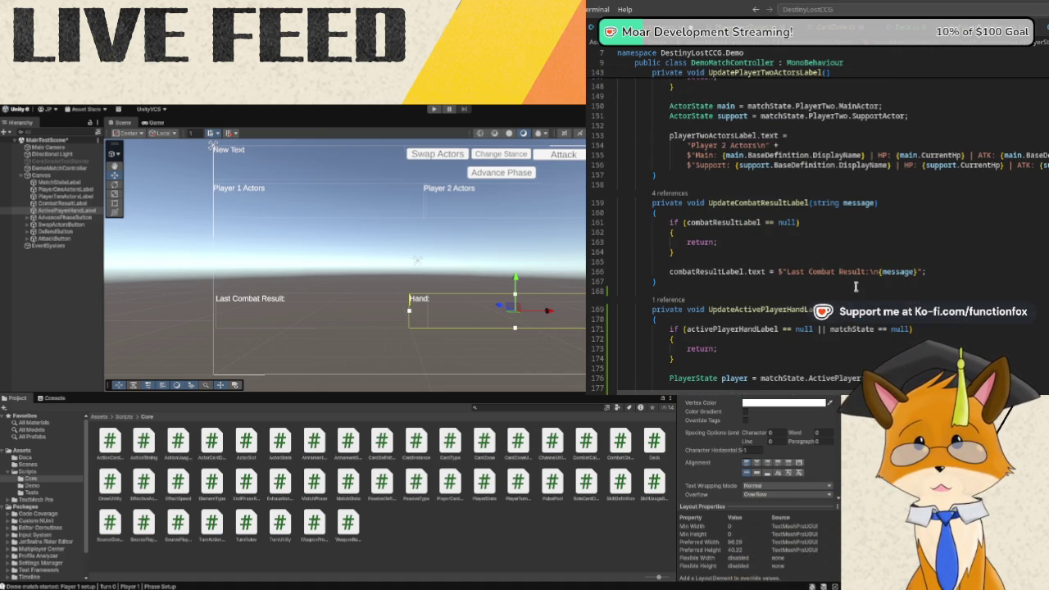
{"action": "scroll", "coordinate": [855, 286], "scroll_direction": "down", "scroll_amount": 6}
{"action": "left_click", "coordinate": [768, 305]}
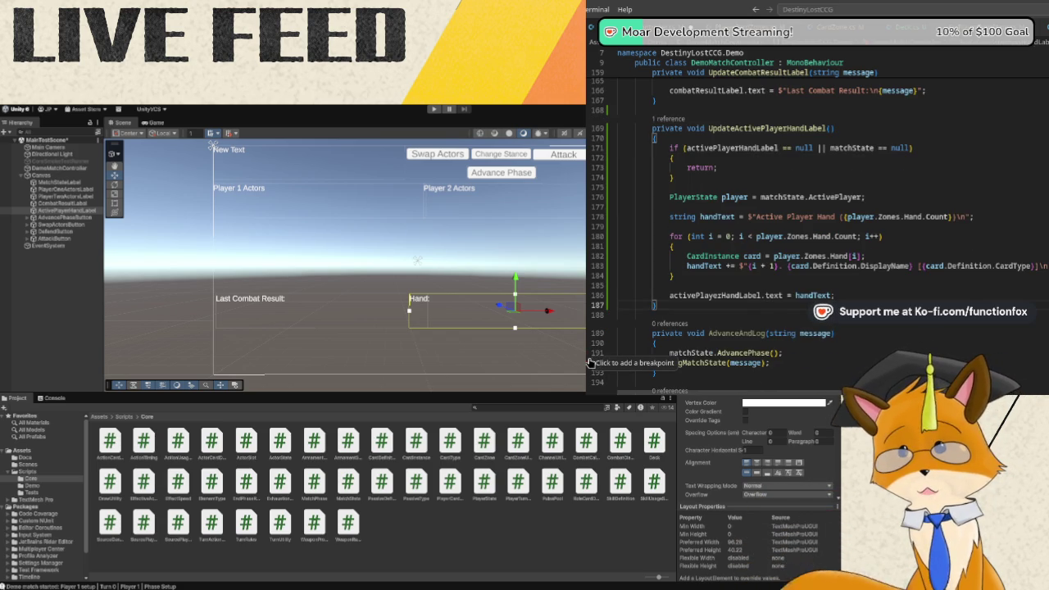
{"action": "key", "text": "Return"}
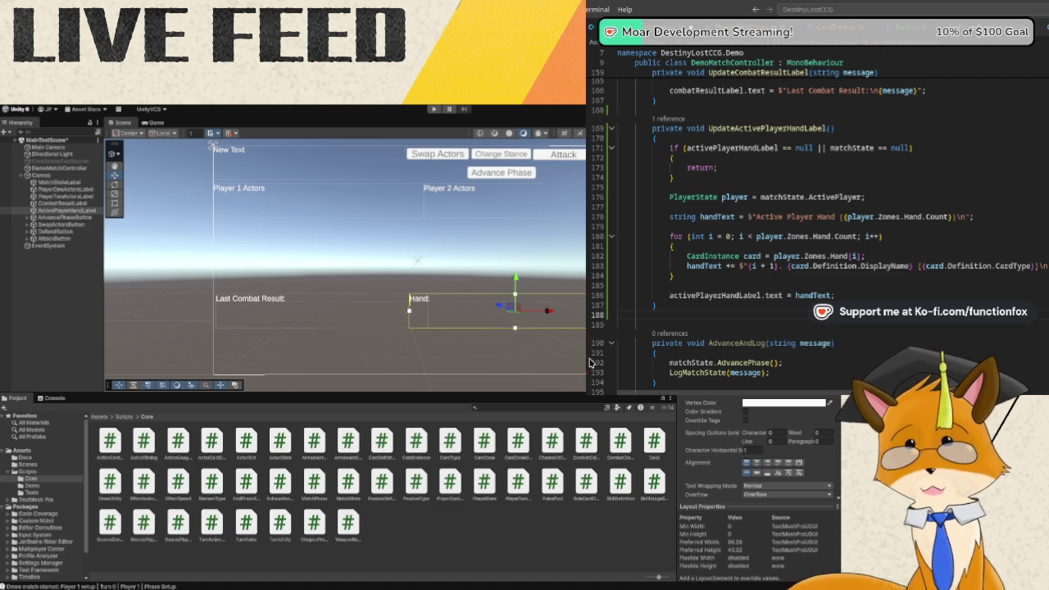
Write UpdatePlayerOneZonesLabel with a null check, setting "Player 1 Zones" plus BuildZoneSummary(matchState.PlayerOne).
{"action": "type", "text": "private void "}
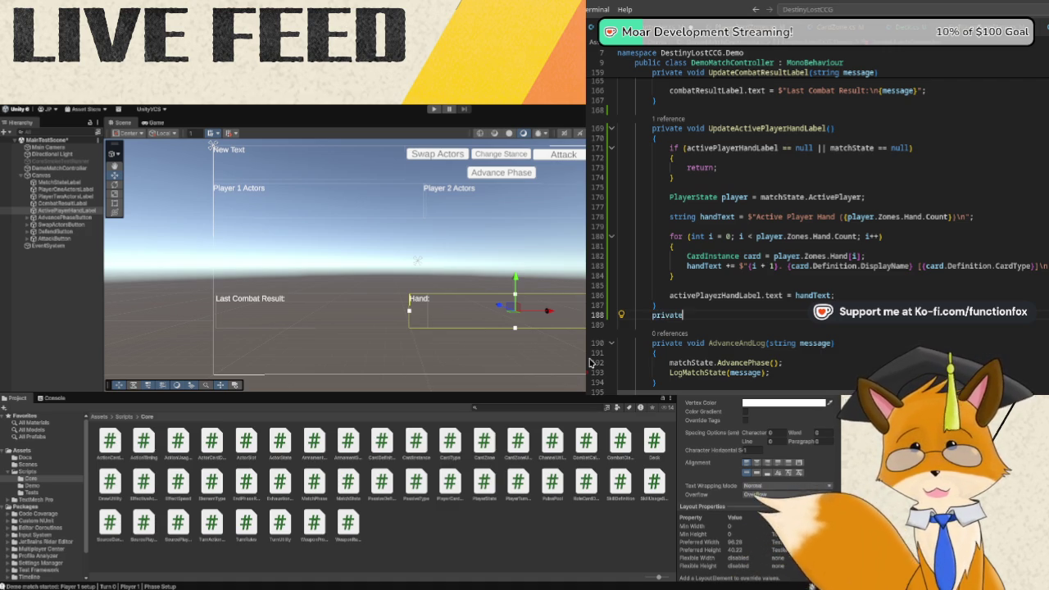
{"action": "type", "text": "U"}
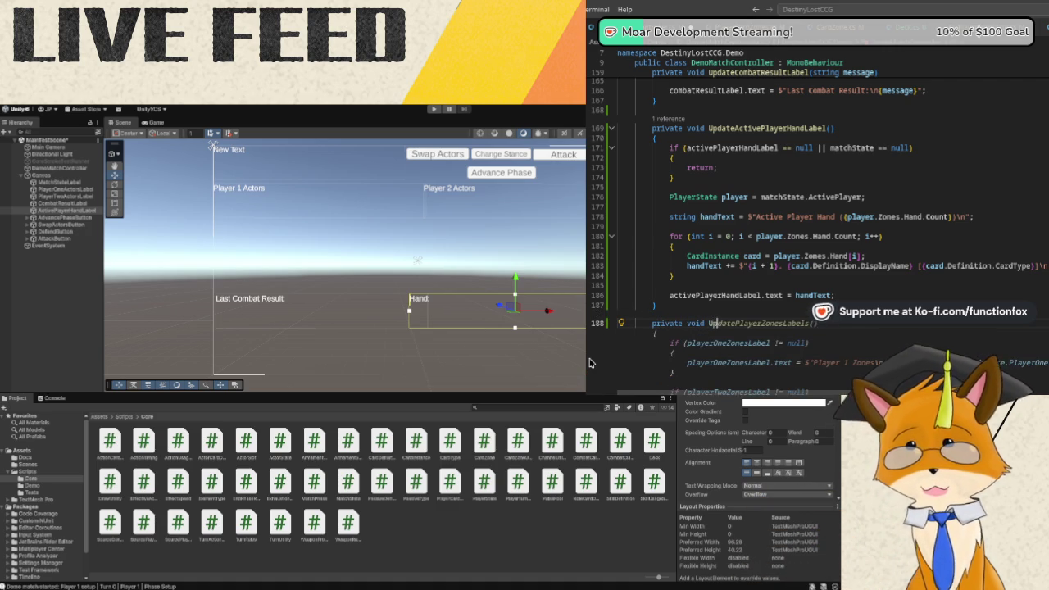
{"action": "type", "text": "pdatePlayerOneZonesL"}
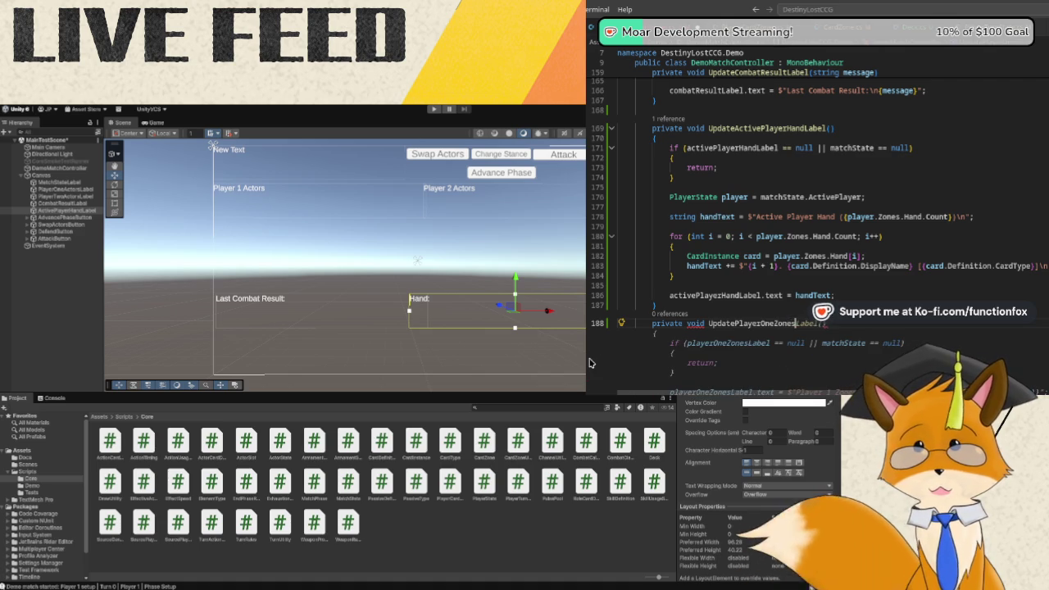
{"action": "type", "text": "abel("}
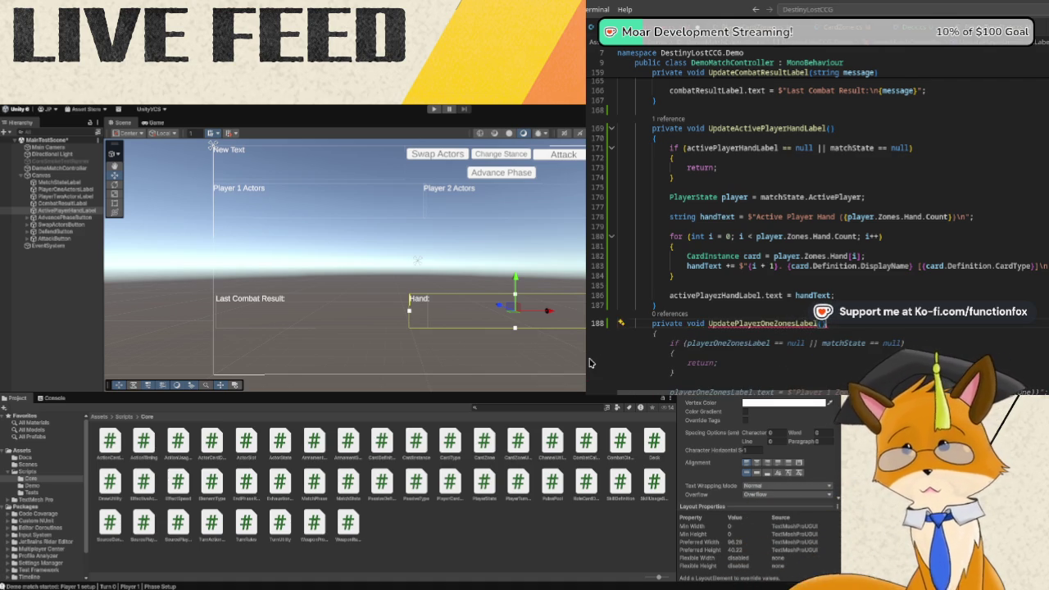
{"action": "key", "text": "Tab"}
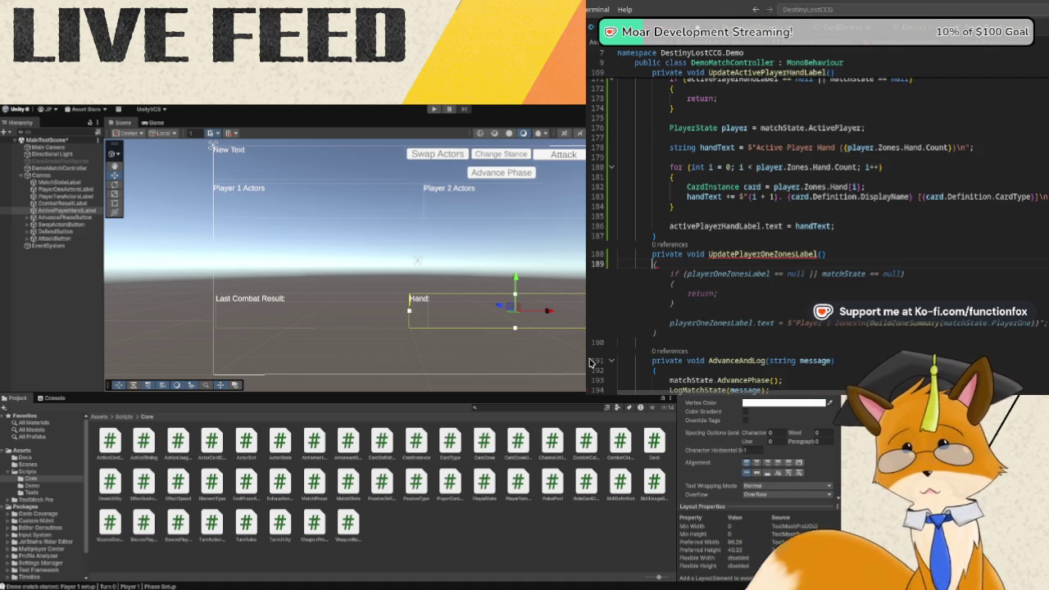
{"action": "key", "text": "Return"}
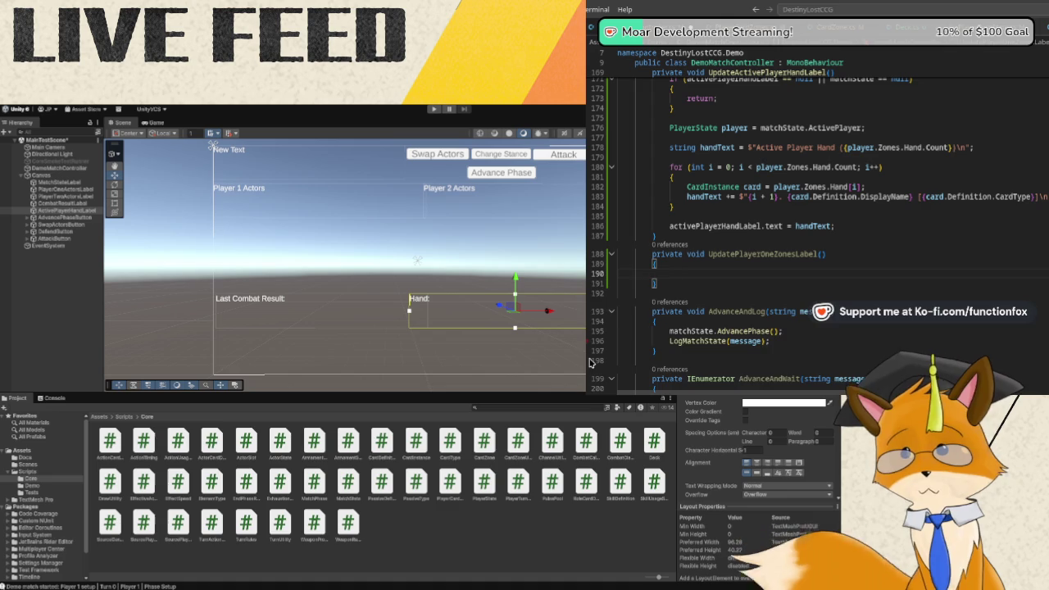
{"action": "type", "text": "if ("}
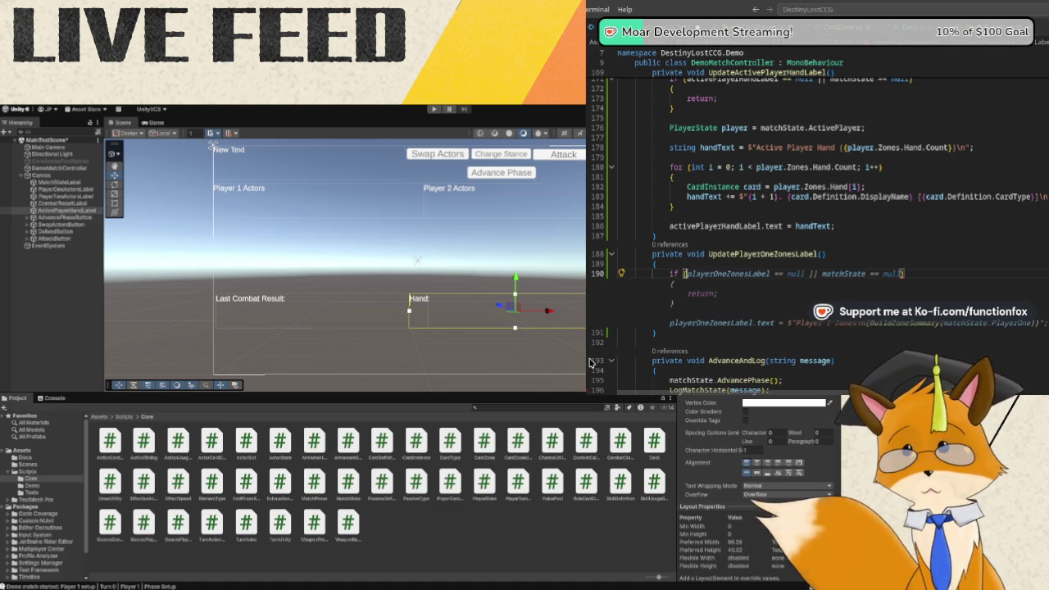
{"action": "key", "text": "Tab"}
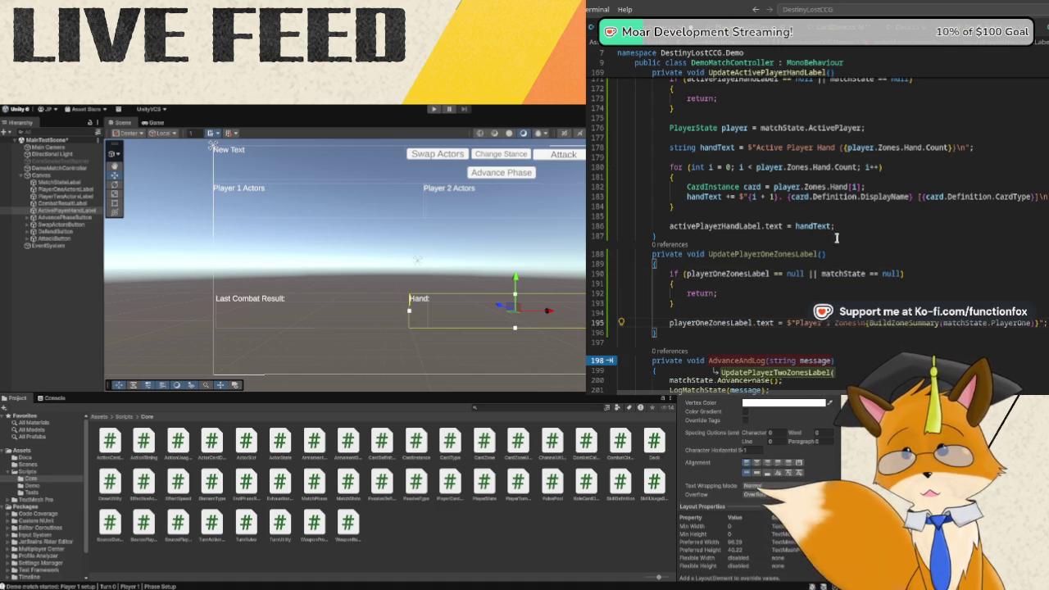
{"action": "left_click", "coordinate": [740, 325]}
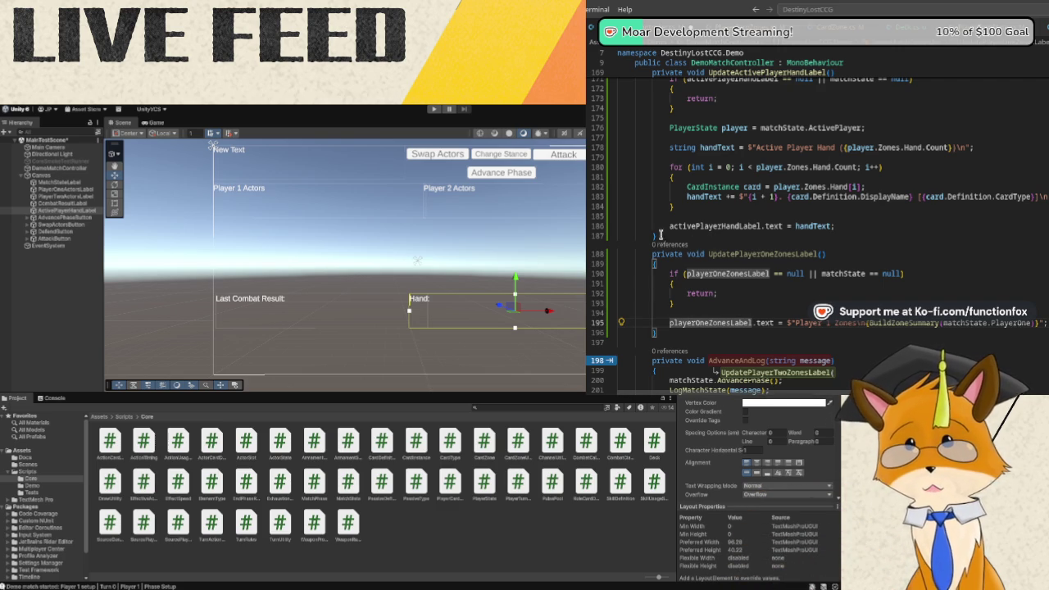
Duplicate the UpdatePlayerOneZonesLabel method, pasting the copy directly below it.
{"action": "mouse_move", "coordinate": [653, 255]}
{"action": "left_mouse_down"}
{"action": "mouse_move", "coordinate": [672, 274]}
{"action": "mouse_move", "coordinate": [653, 264]}
{"action": "mouse_move", "coordinate": [677, 330]}
{"action": "left_mouse_up"}
{"action": "key", "text": "ctrl+c"}
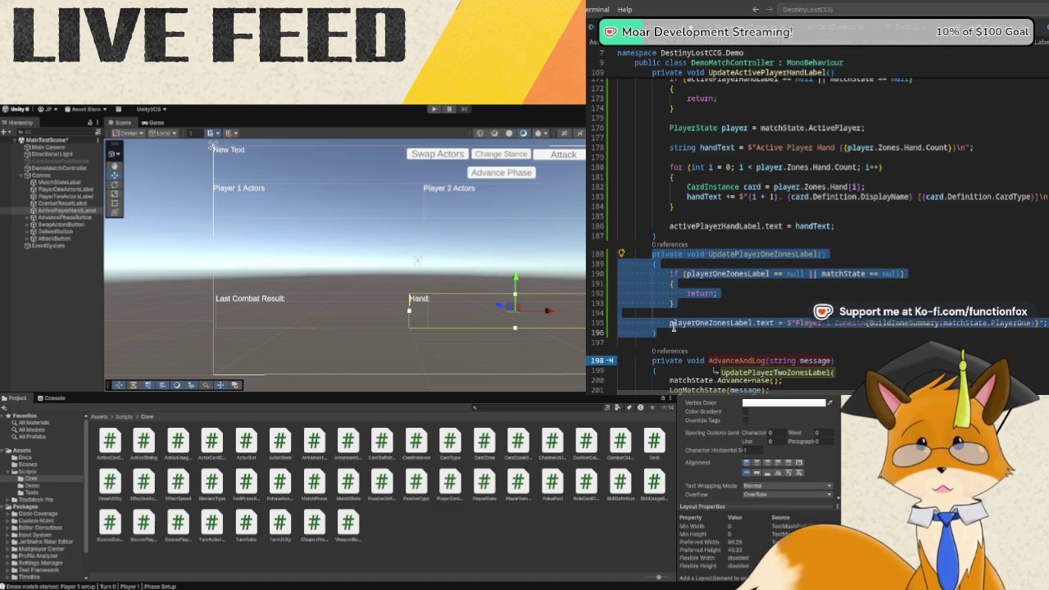
{"action": "left_click", "coordinate": [679, 328]}
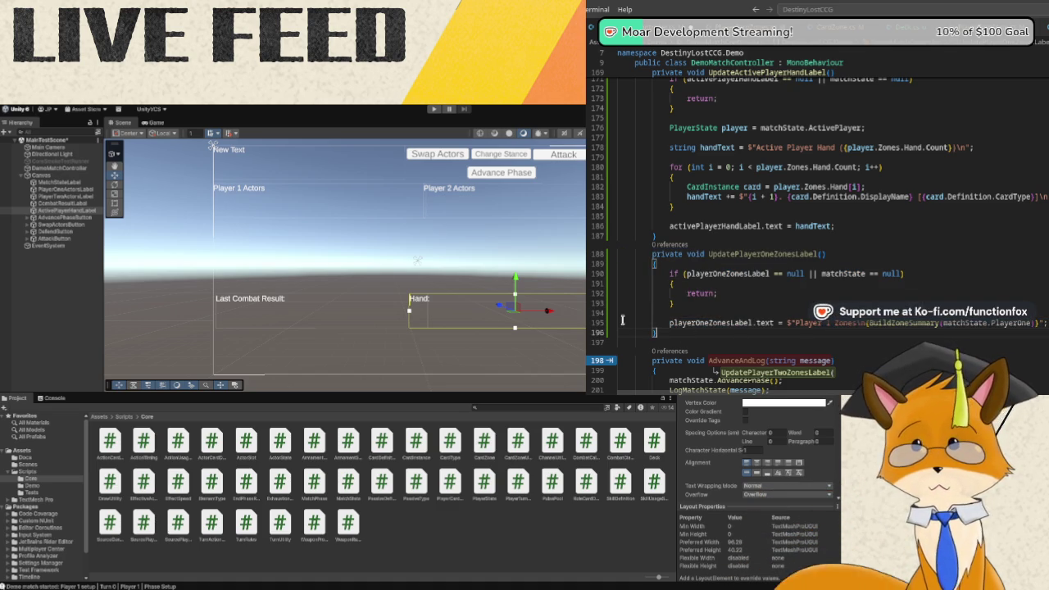
{"action": "key", "text": "ctrl+v"}
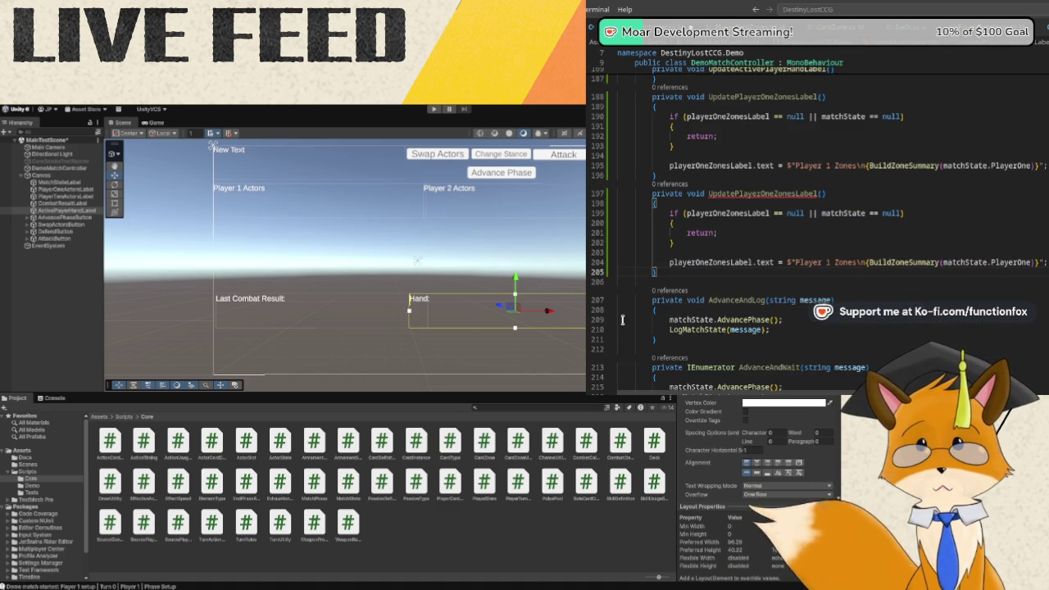
Rename the copy to UpdatePlayerTwoZonesLabel, checking playerTwoZonesLabel and assigning the Player 2 zone summary.
{"action": "left_click", "coordinate": [773, 193]}
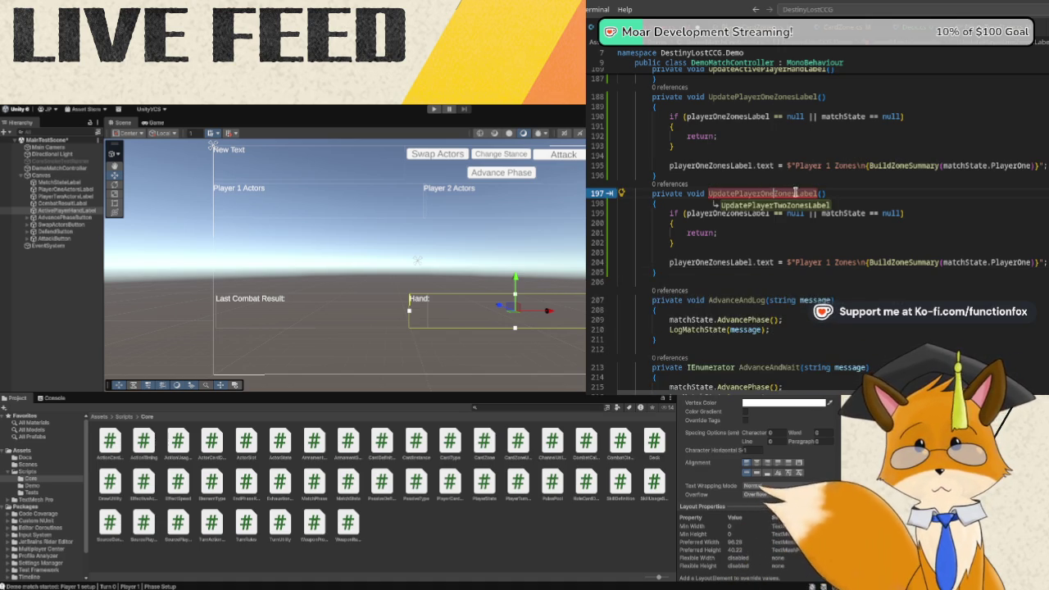
{"action": "key", "text": "Tab"}
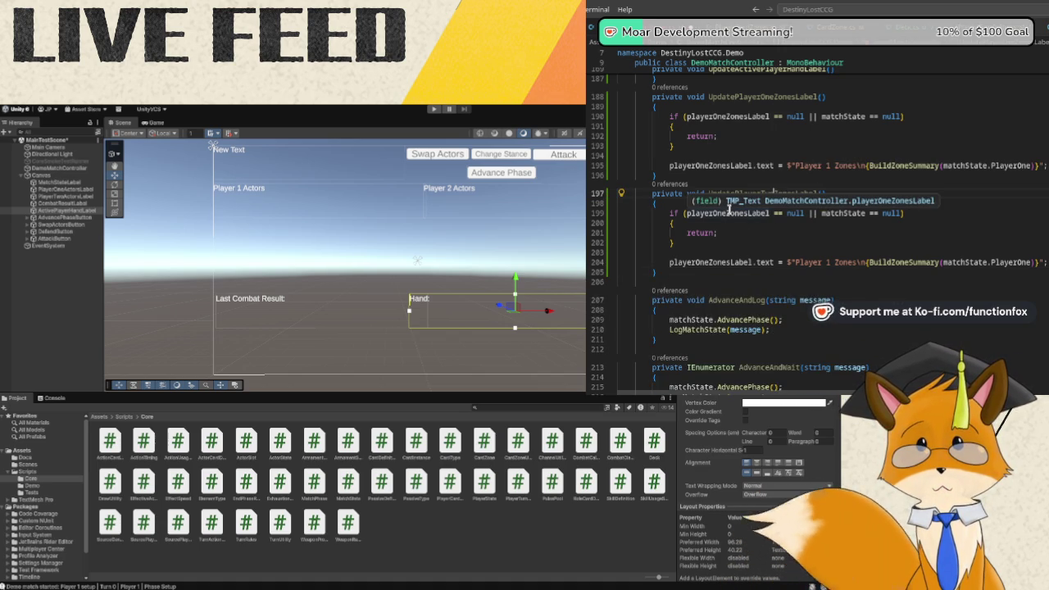
{"action": "left_click", "coordinate": [727, 212]}
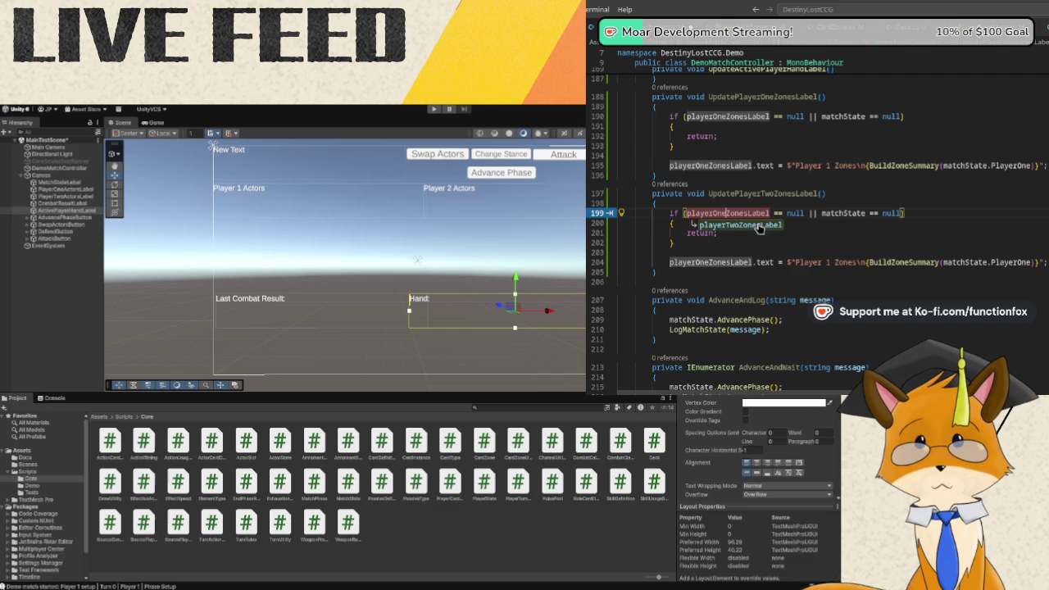
{"action": "left_click", "coordinate": [759, 229]}
{"action": "left_click", "coordinate": [728, 261]}
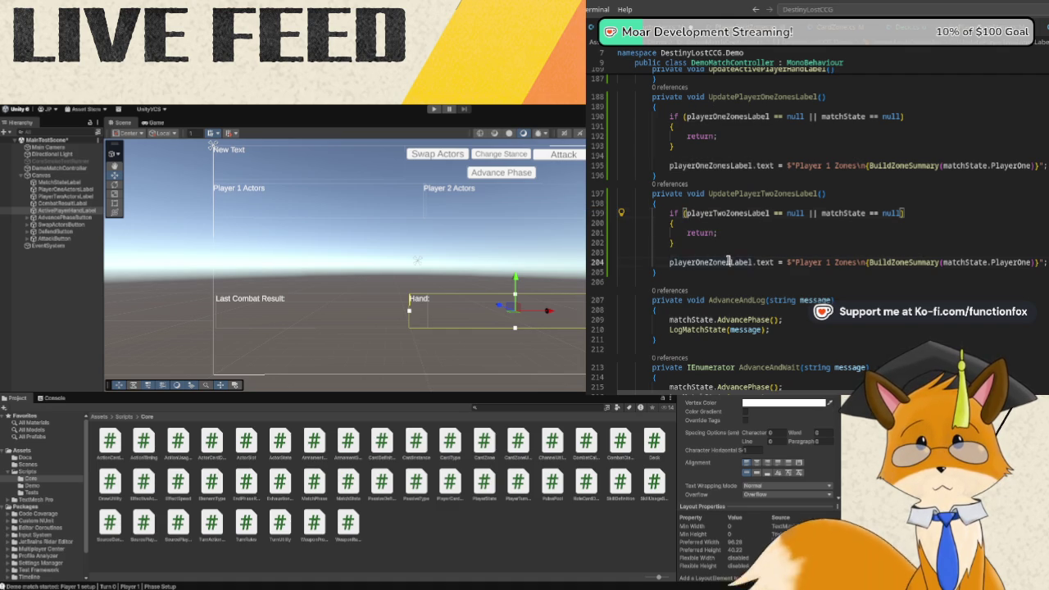
{"action": "key", "text": "Tab"}
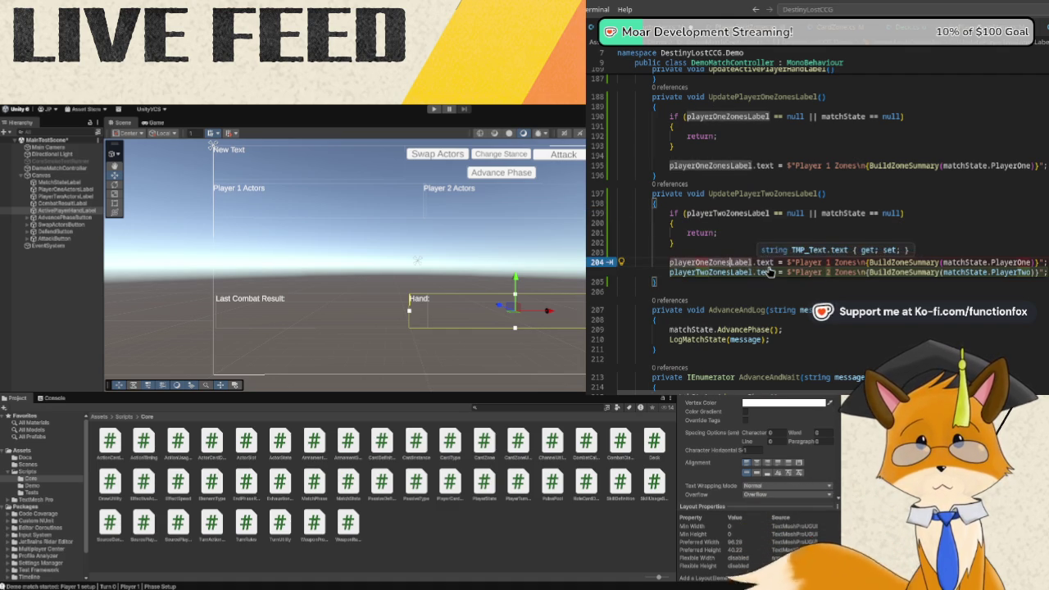
{"action": "key", "text": "ctrl+x"}
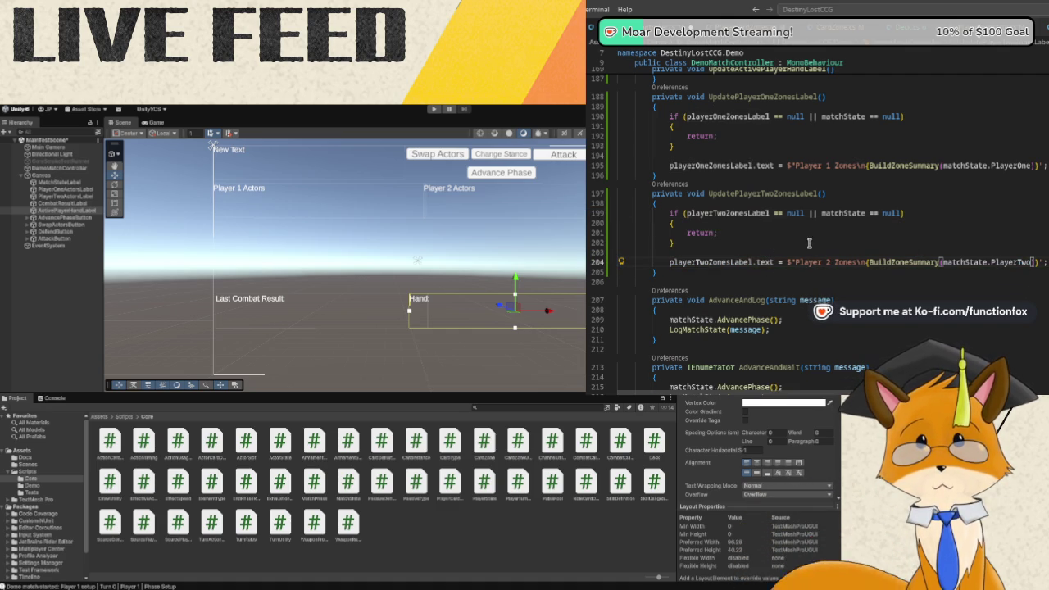
{"action": "scroll", "coordinate": [948, 269], "scroll_direction": "up", "scroll_amount": 2}
{"action": "scroll", "coordinate": [859, 256], "scroll_direction": "down", "scroll_amount": 3}
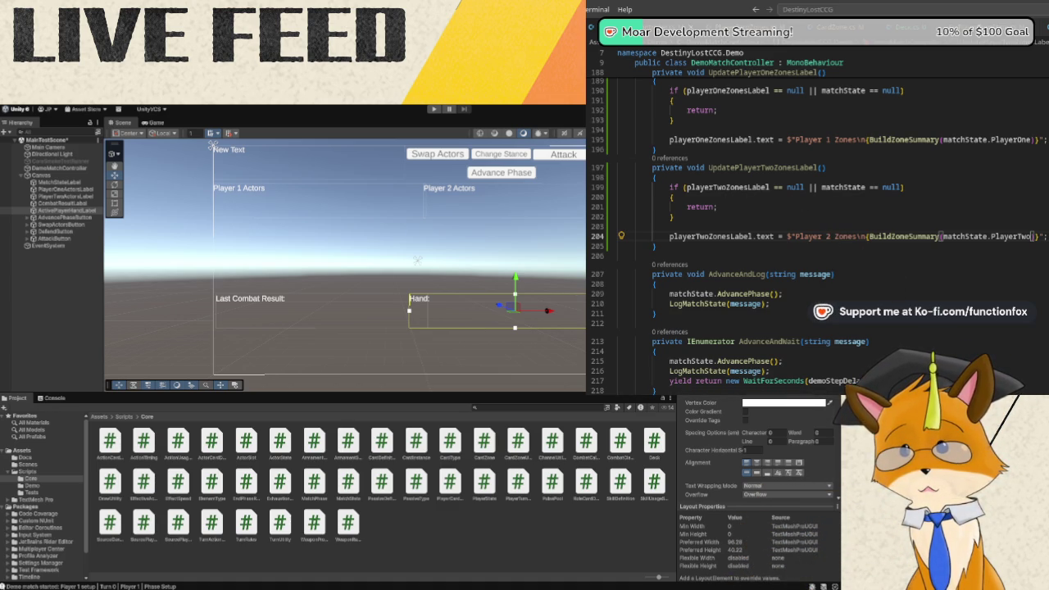
In LogMatchState, add UpdatePlayerOneZonesLabel() and UpdatePlayerTwoZonesLabel() calls after UpdatePlayerTwoActorsLabel().
{"action": "scroll", "coordinate": [916, 202], "scroll_direction": "down", "scroll_amount": 2}
{"action": "scroll", "coordinate": [916, 202], "scroll_direction": "up", "scroll_amount": 15}
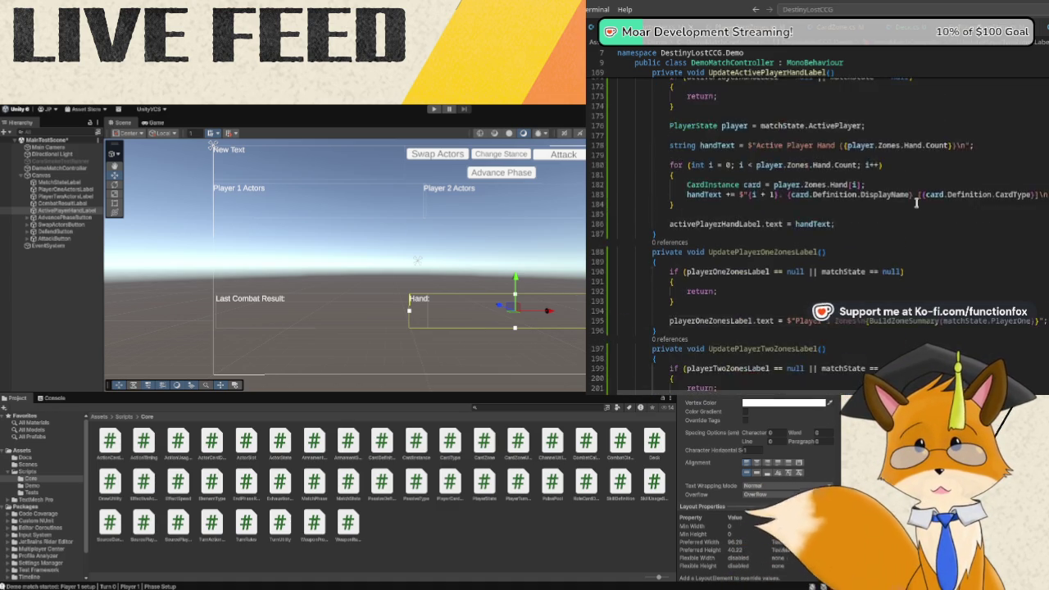
{"action": "scroll", "coordinate": [914, 203], "scroll_direction": "up", "scroll_amount": 10}
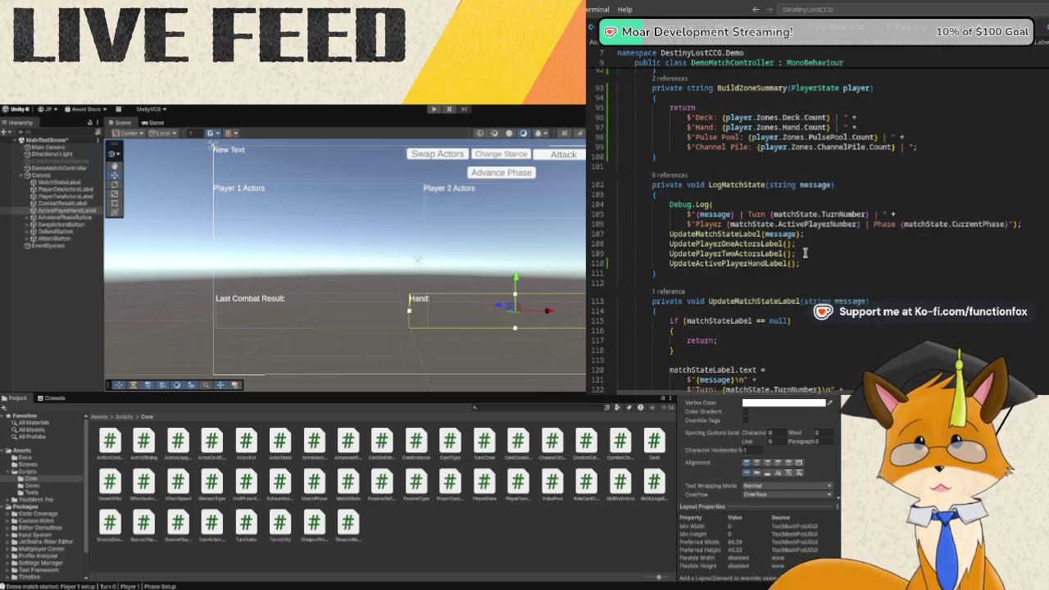
{"action": "left_click", "coordinate": [806, 253]}
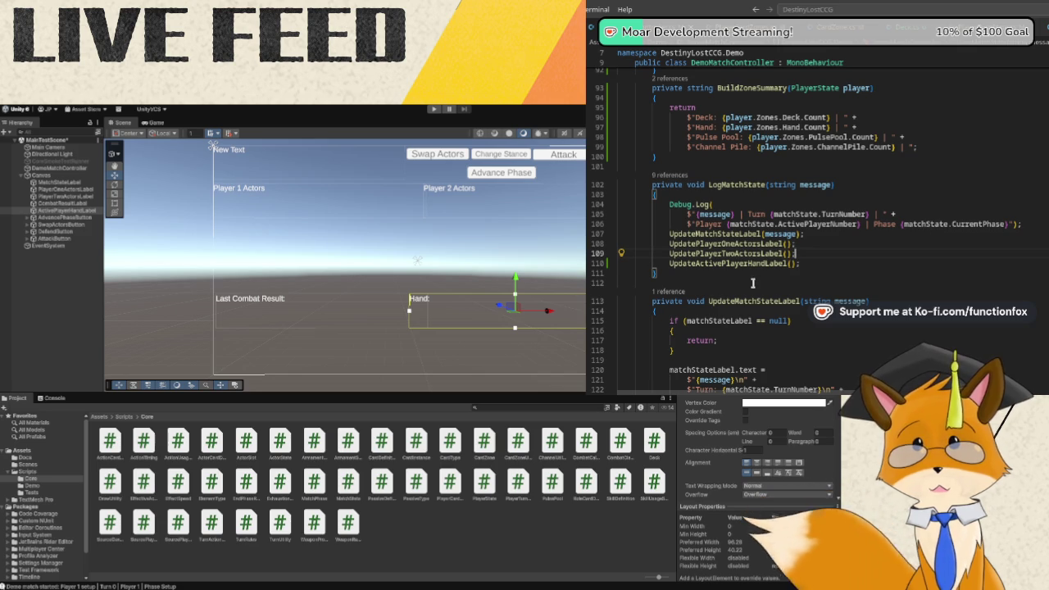
{"action": "key", "text": "Return"}
{"action": "type", "text": "UpdateP"}
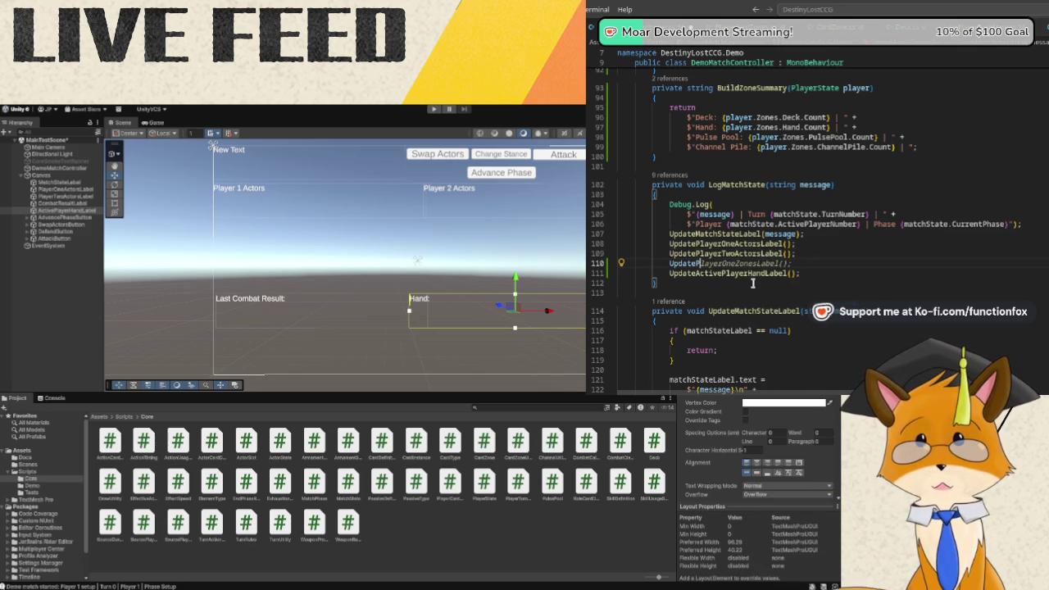
{"action": "key", "text": "Tab"}
{"action": "key", "text": "Return"}
{"action": "key", "text": "Tab"}
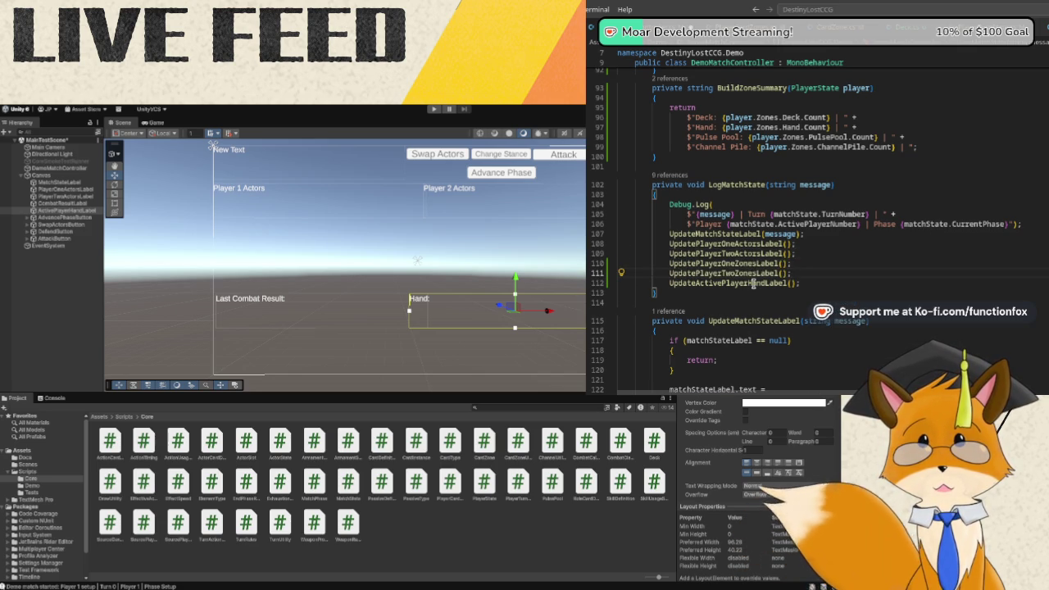
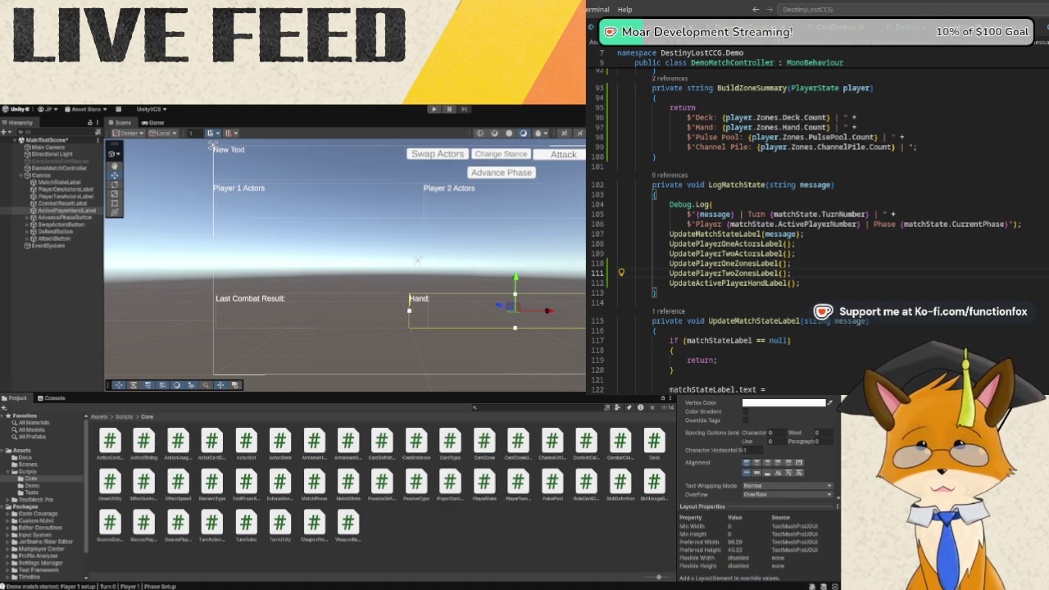
Duplicate PlayerOneActorsLabel and place the copy just below the original on the canvas.
{"action": "key", "text": "alt+Tab"}
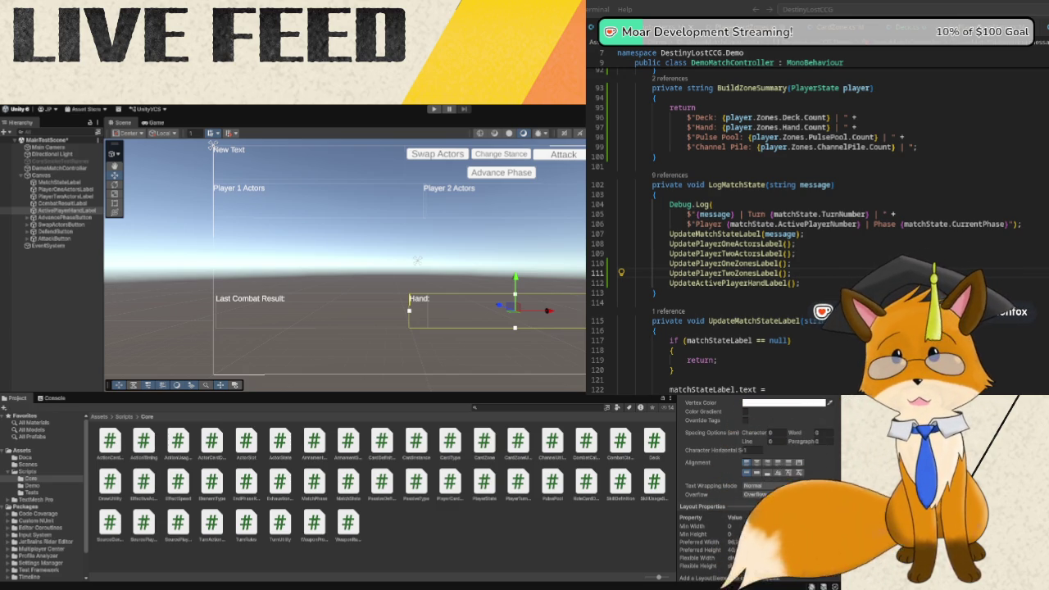
{"action": "left_click", "coordinate": [69, 270]}
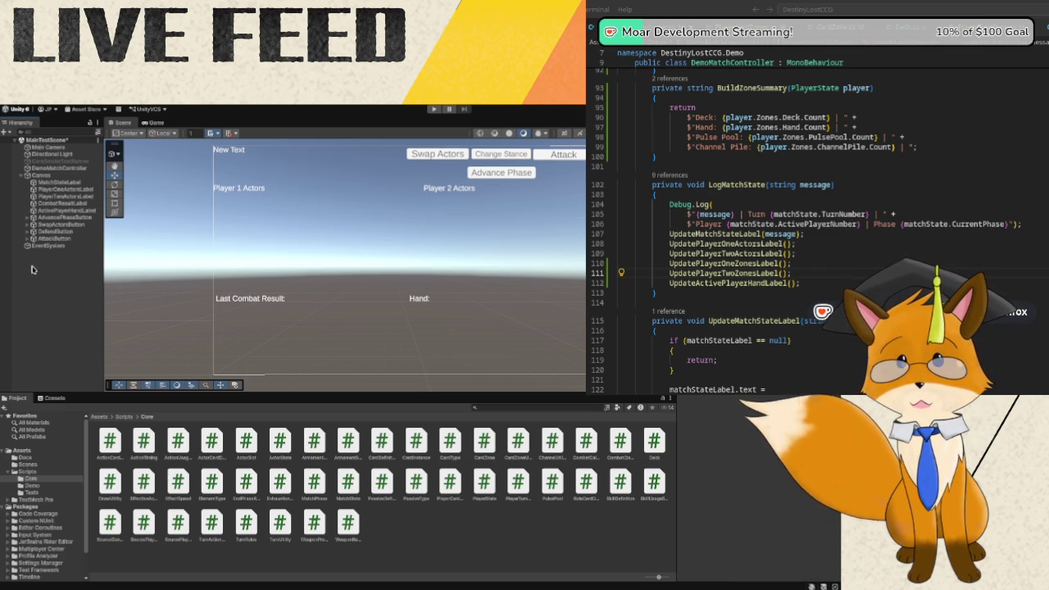
{"action": "left_click", "coordinate": [69, 189]}
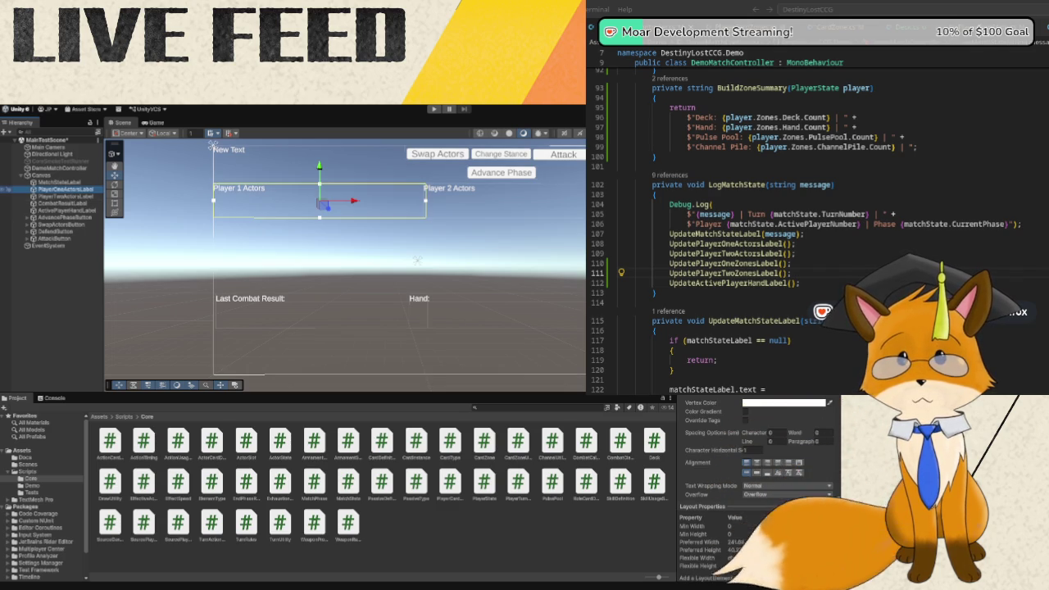
{"action": "key", "text": "ctrl+d"}
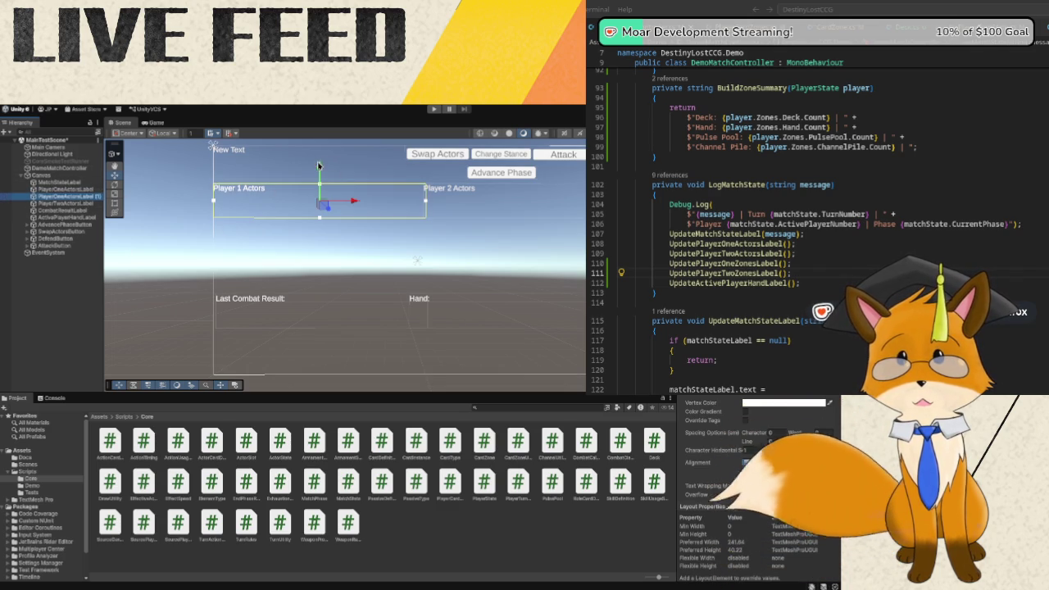
{"action": "left_click_drag", "start_coordinate": [318, 167], "coordinate": [319, 205]}
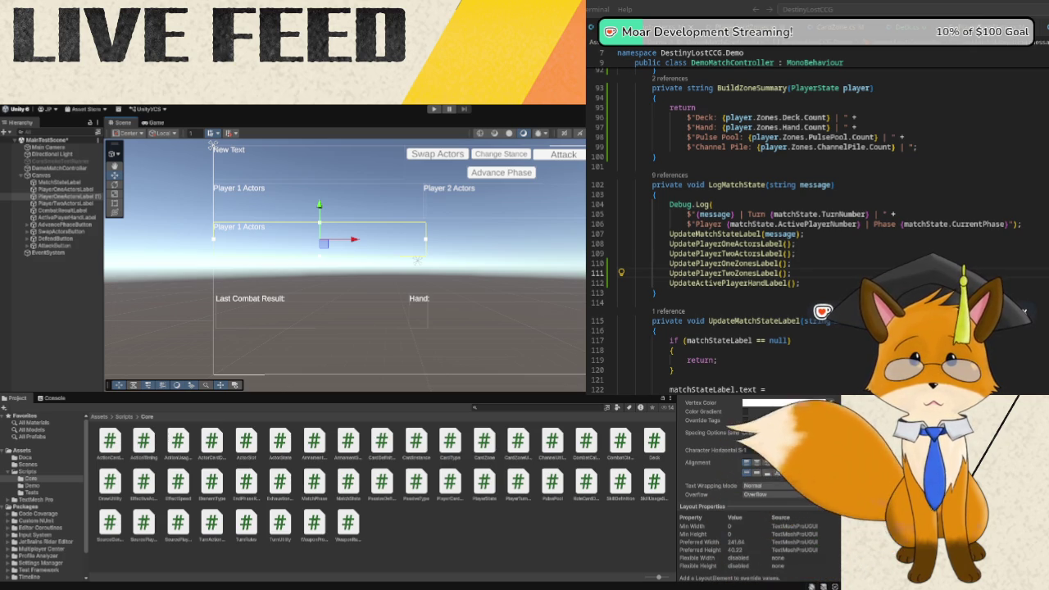
{"action": "scroll", "coordinate": [791, 405], "scroll_direction": "down", "scroll_amount": 1}
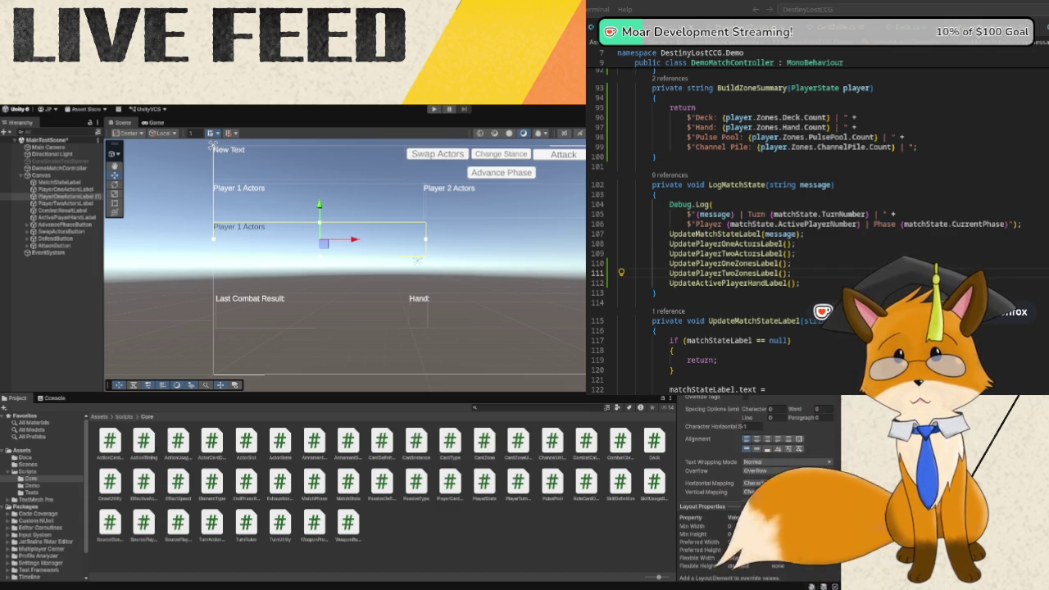
{"action": "left_click", "coordinate": [78, 197]}
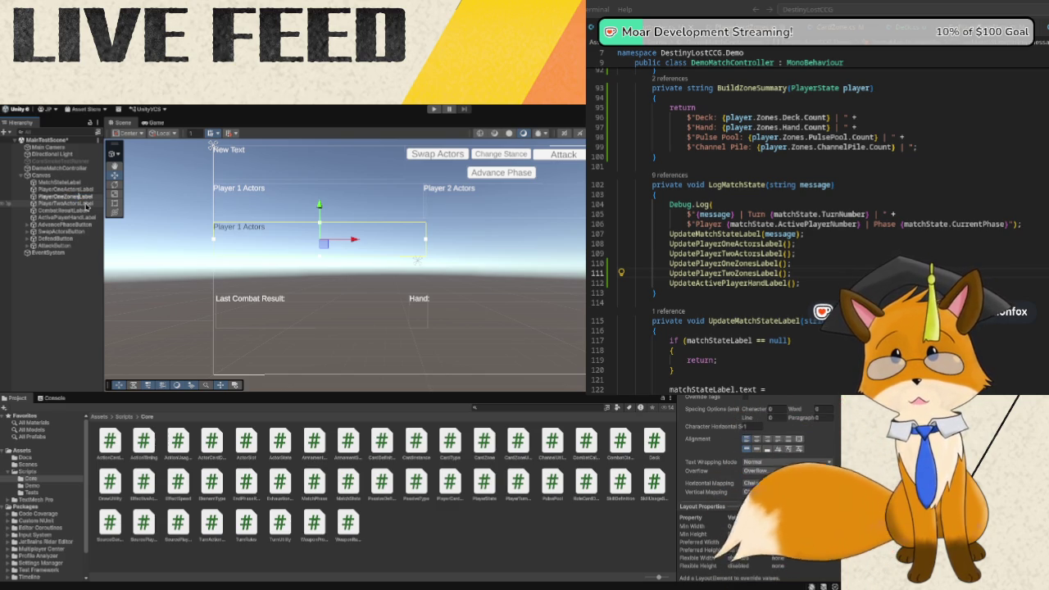
Select PlayerOneZonesLabel and duplicate it with Ctrl+D.
{"action": "left_click", "coordinate": [88, 198]}
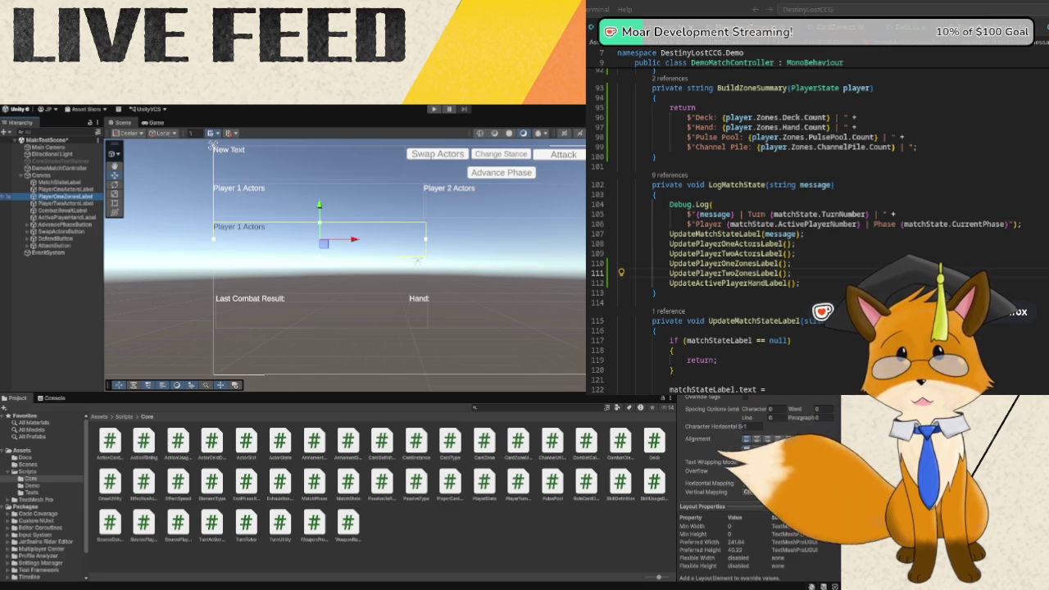
{"action": "key", "text": "ctrl+d"}
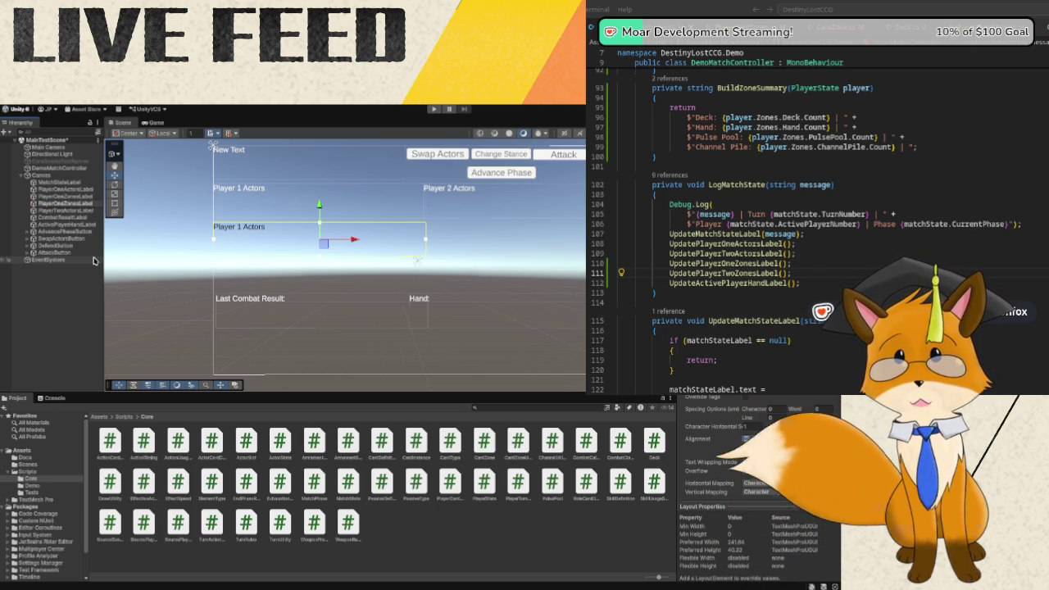
Name the copy PlayerTwoZonesLabel, move it under Player 2 Actors, and set its text to 'Player 2 Info:'.
{"action": "type", "text": "Two"}
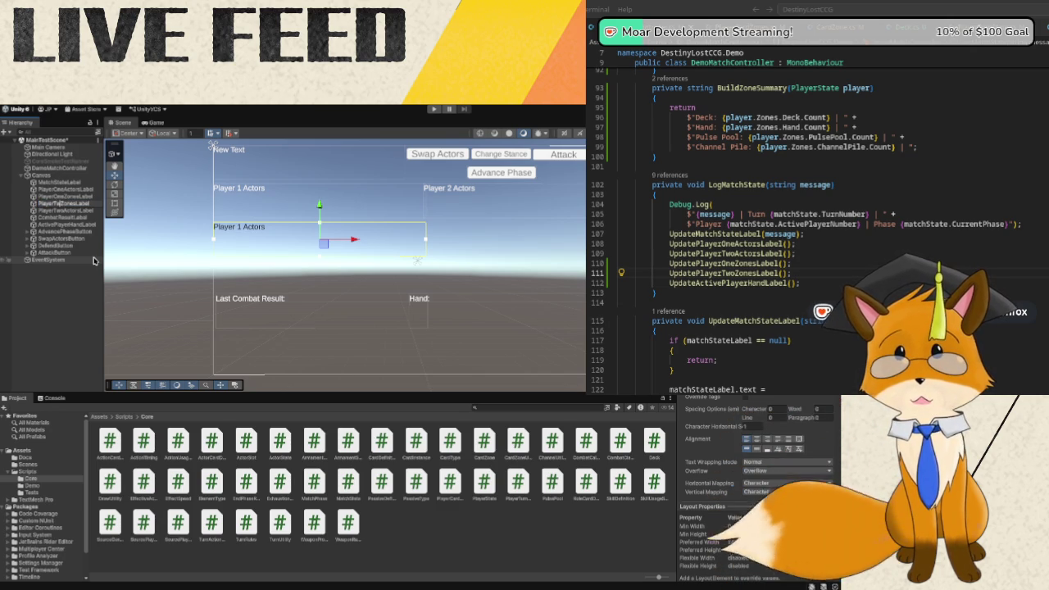
{"action": "key", "text": "Return"}
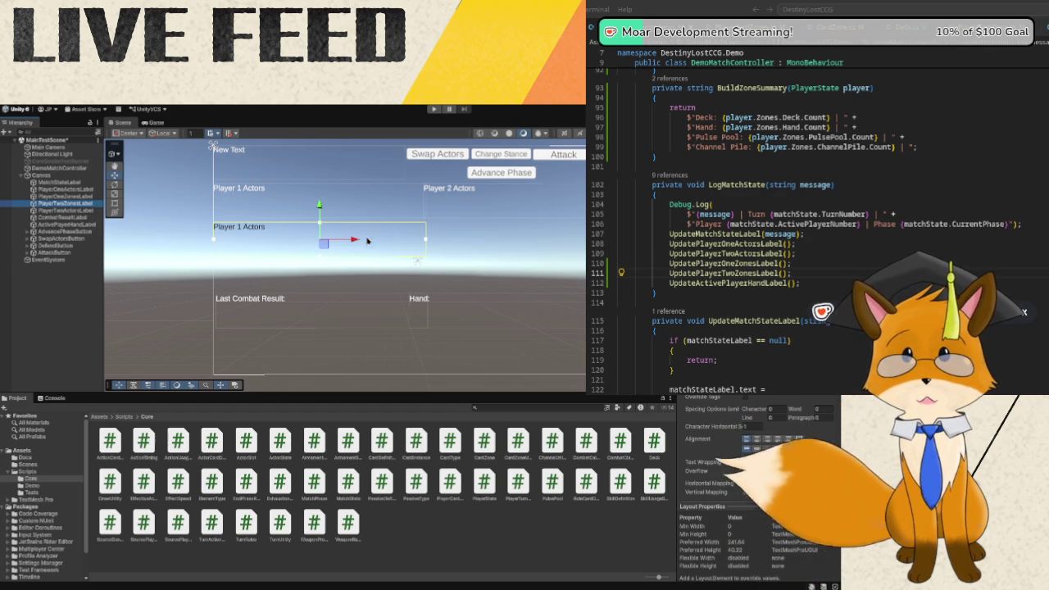
{"action": "left_click_drag", "start_coordinate": [353, 241], "coordinate": [564, 262]}
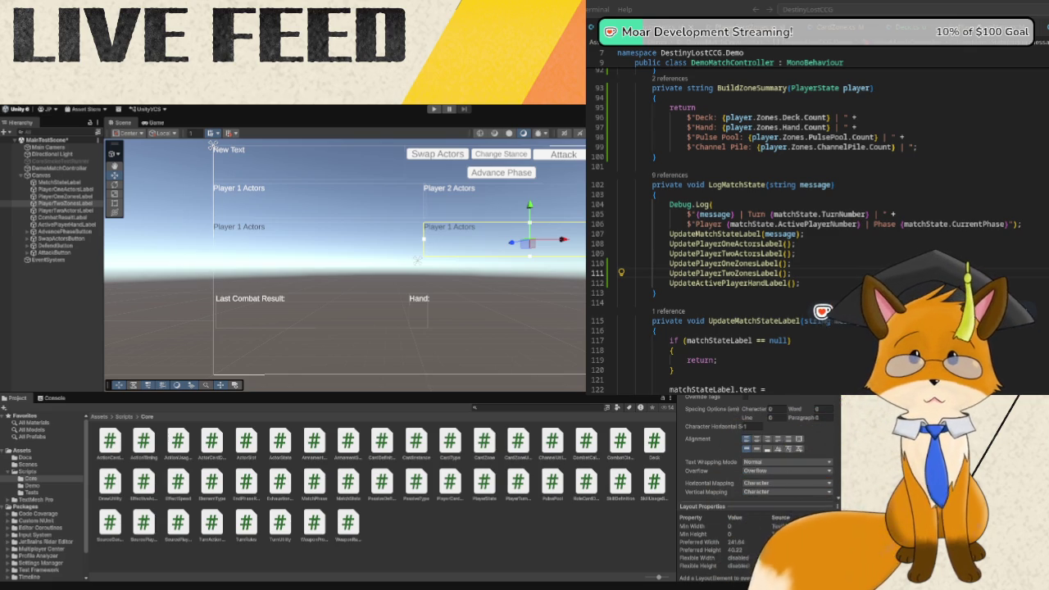
{"action": "type", "text": "Player 2"}
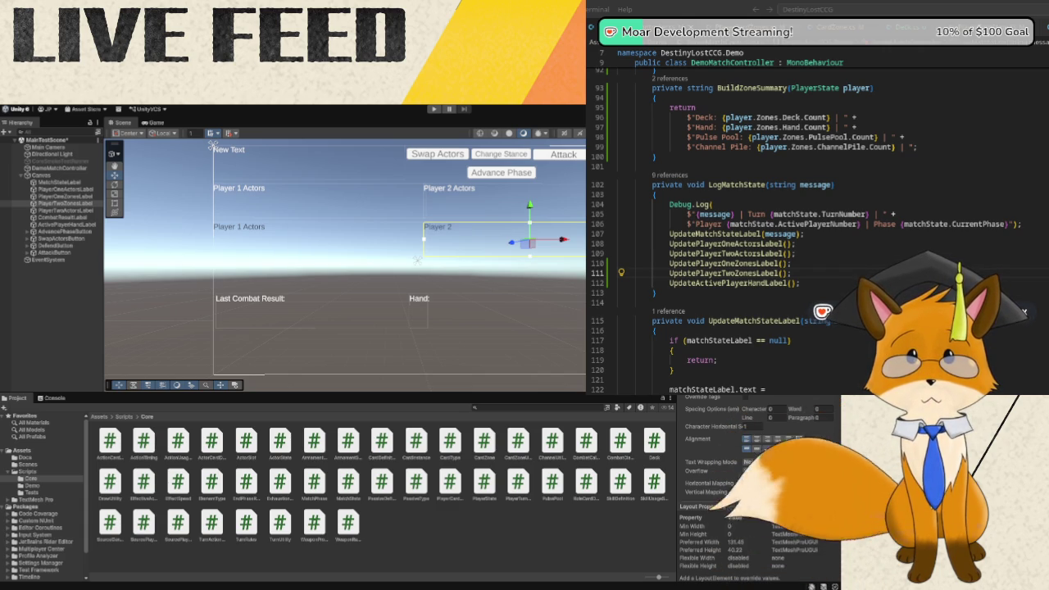
{"action": "type", "text": " Info:"}
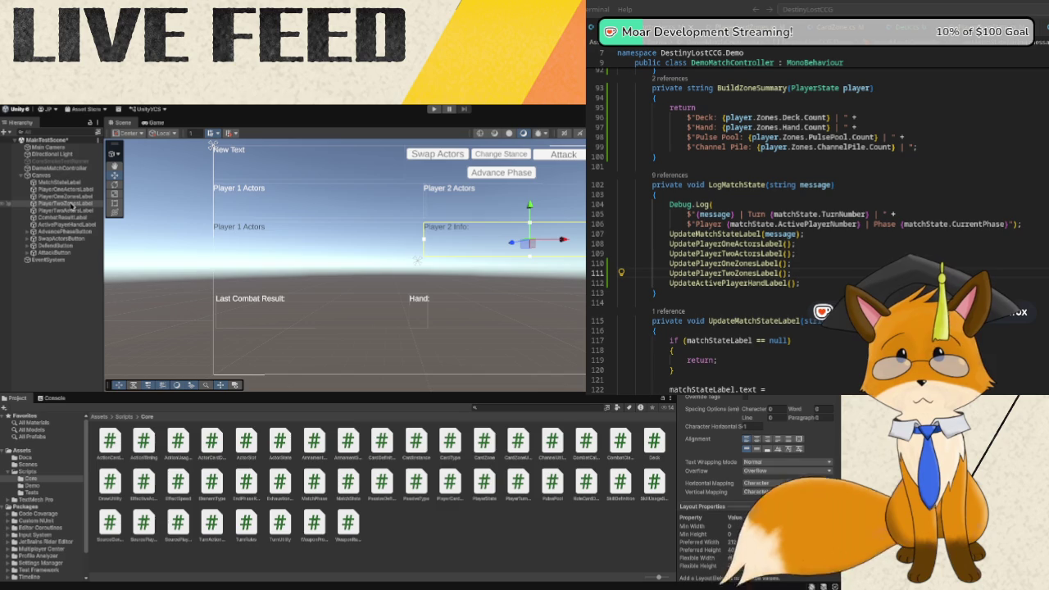
Start editing PlayerOneZonesLabel's text toward 'Player 1 Info:'.
{"action": "left_click", "coordinate": [73, 198]}
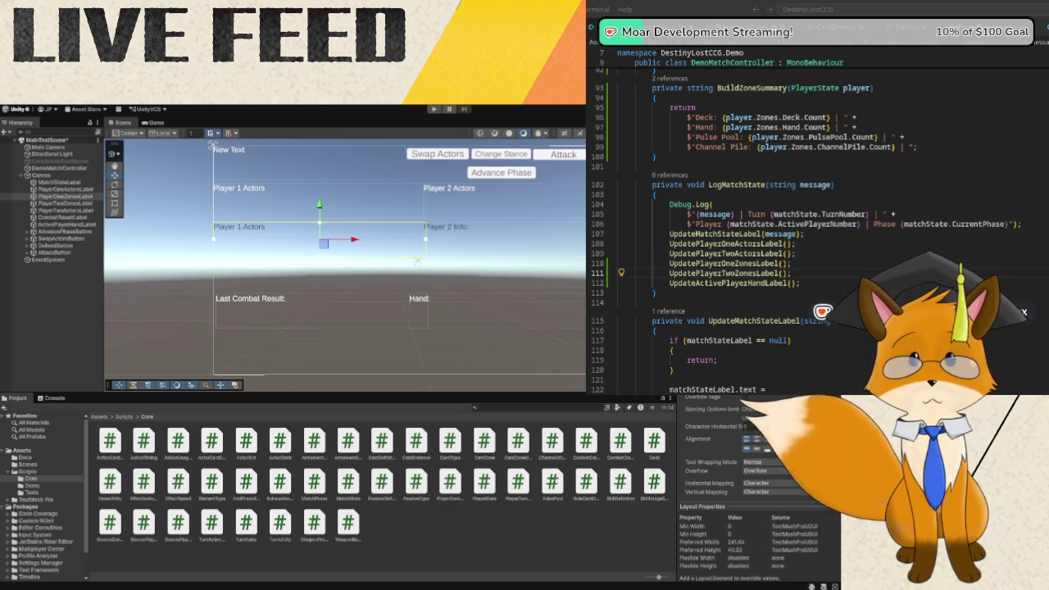
{"action": "type", "text": "In"}
{"action": "key", "text": "BackSpace"}
{"action": "key", "text": "BackSpace"}
{"action": "key", "text": "BackSpace"}
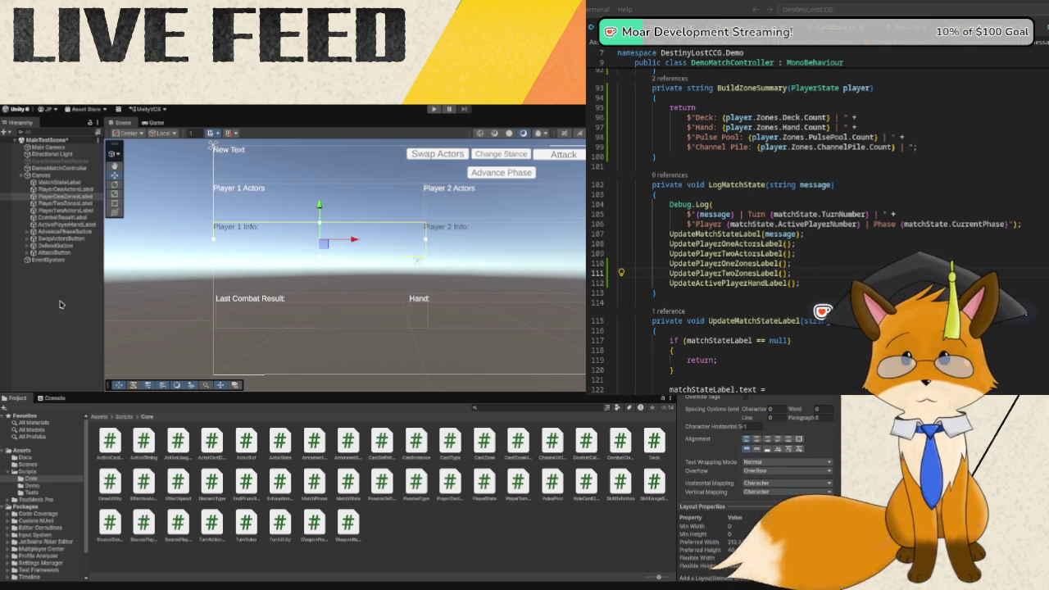
With the left label reading 'Player 1 Info:', select DemoMatchController and then a Player 2 label.
{"action": "scroll", "coordinate": [696, 410], "scroll_direction": "down", "scroll_amount": 5}
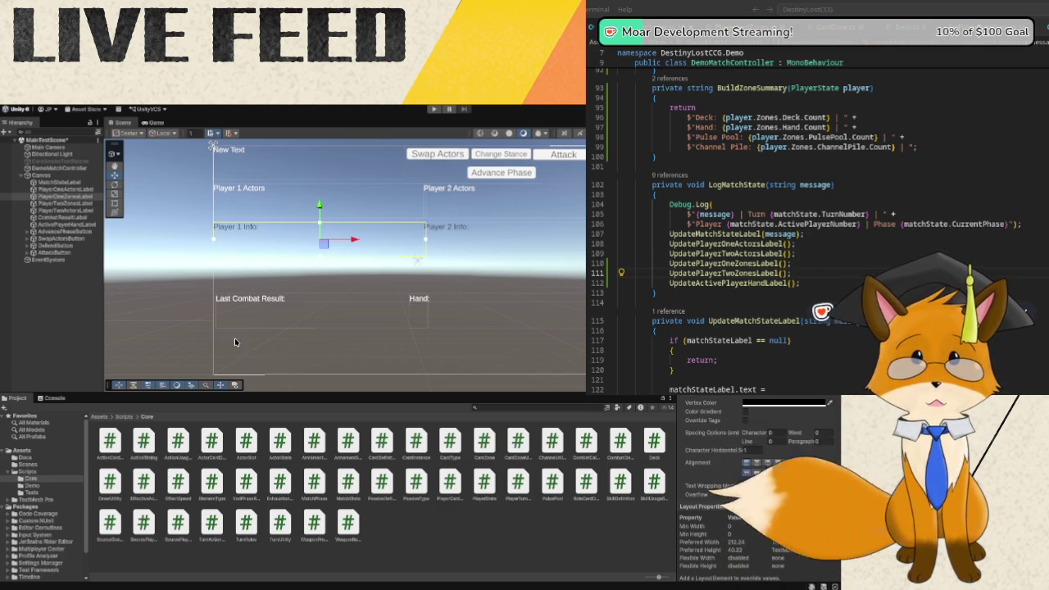
{"action": "left_click", "coordinate": [82, 315]}
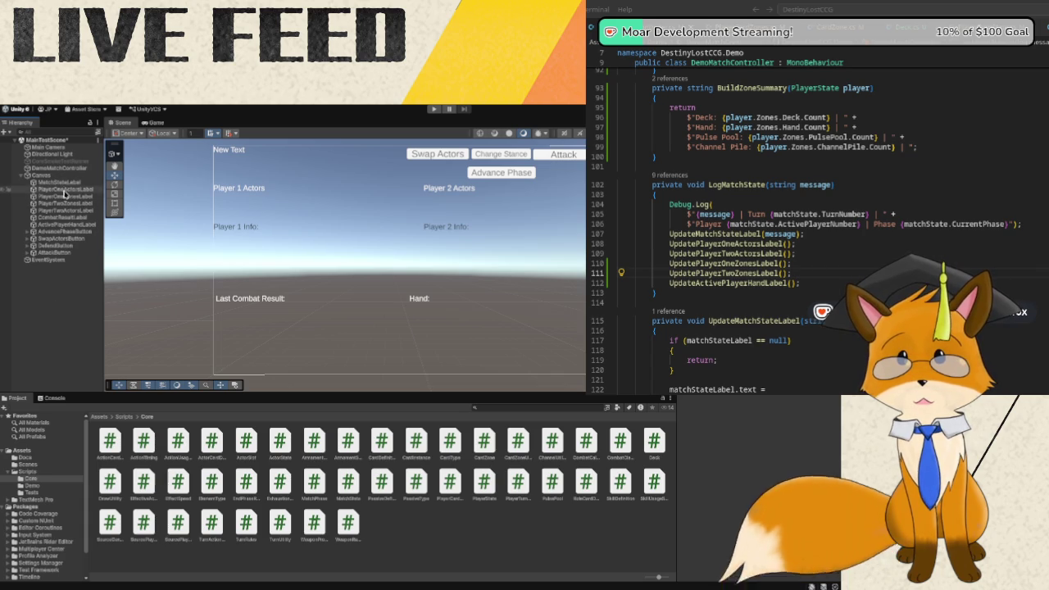
{"action": "left_click", "coordinate": [57, 168]}
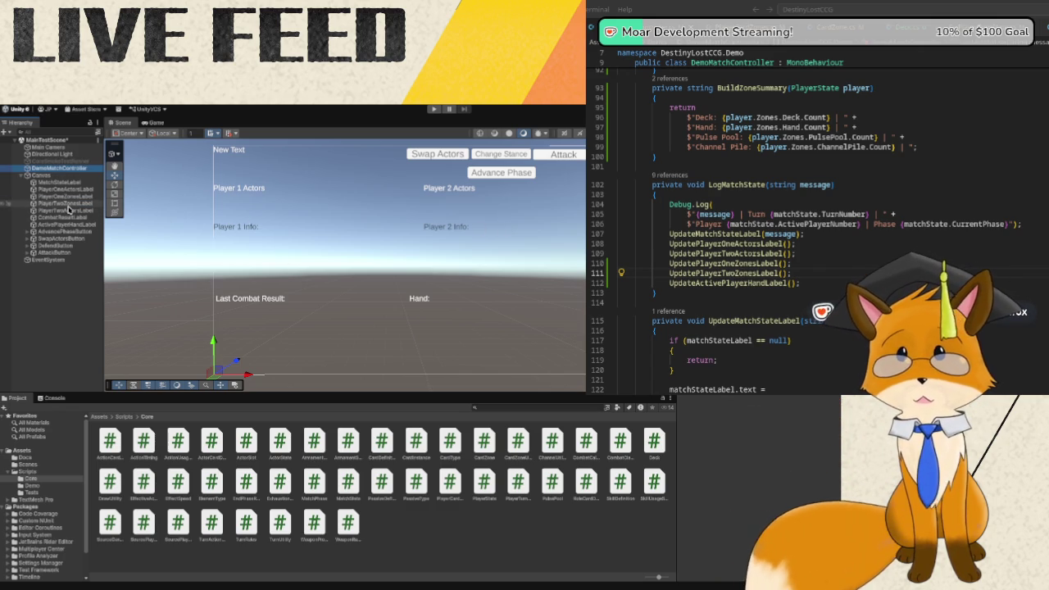
{"action": "left_click", "coordinate": [69, 205]}
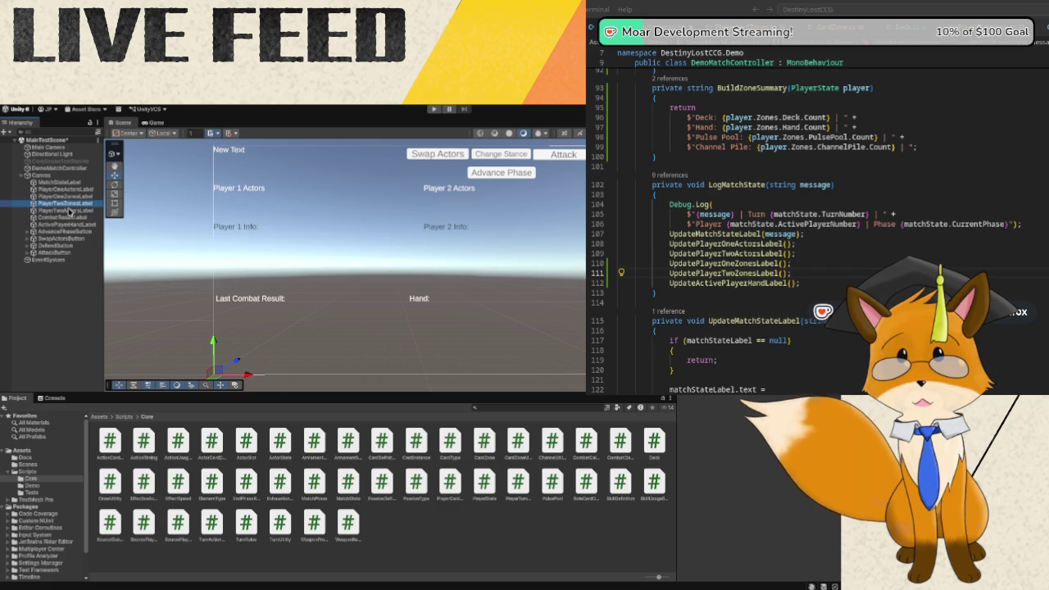
Place PlayerTwoZonesLabel after PlayerTwoActorsLabel, then scroll DemoMatchController to the zones-label update methods.
{"action": "left_click_drag", "start_coordinate": [69, 203], "coordinate": [70, 217]}
{"action": "left_click", "coordinate": [78, 288]}
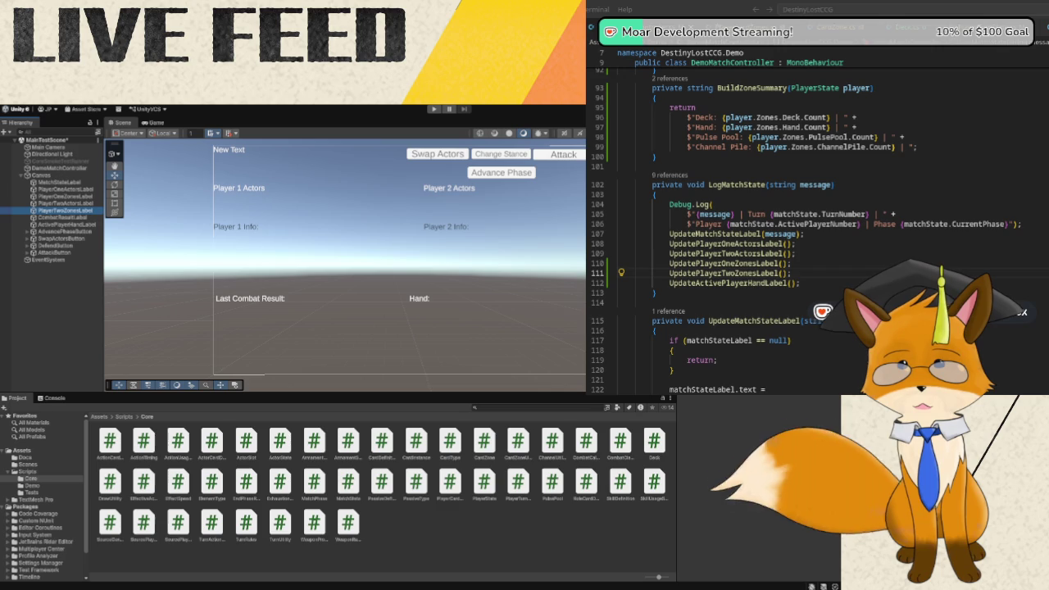
{"action": "left_click", "coordinate": [816, 257]}
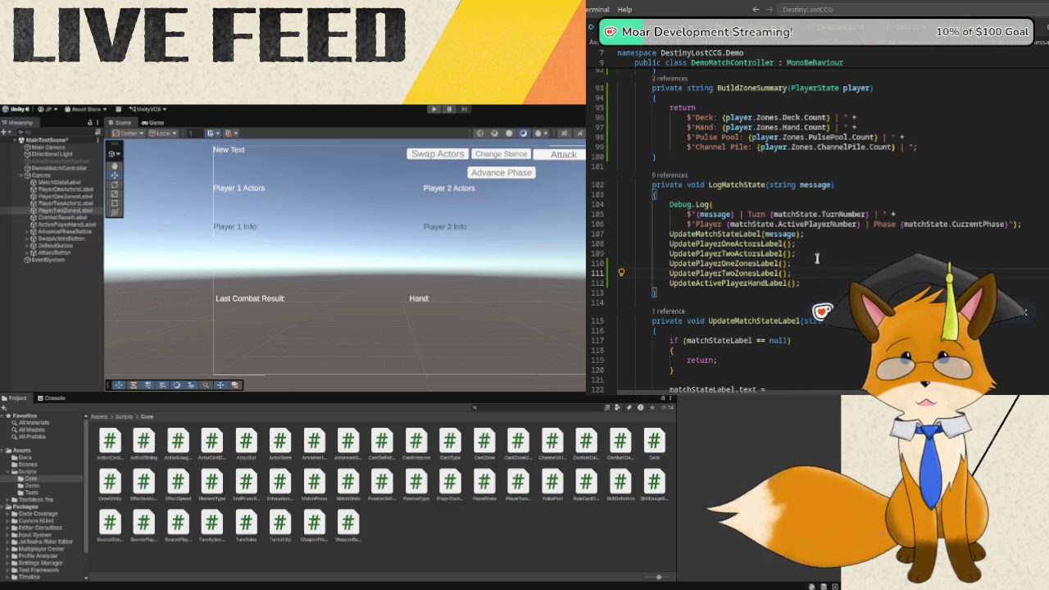
{"action": "scroll", "coordinate": [816, 257], "scroll_direction": "down", "scroll_amount": 9}
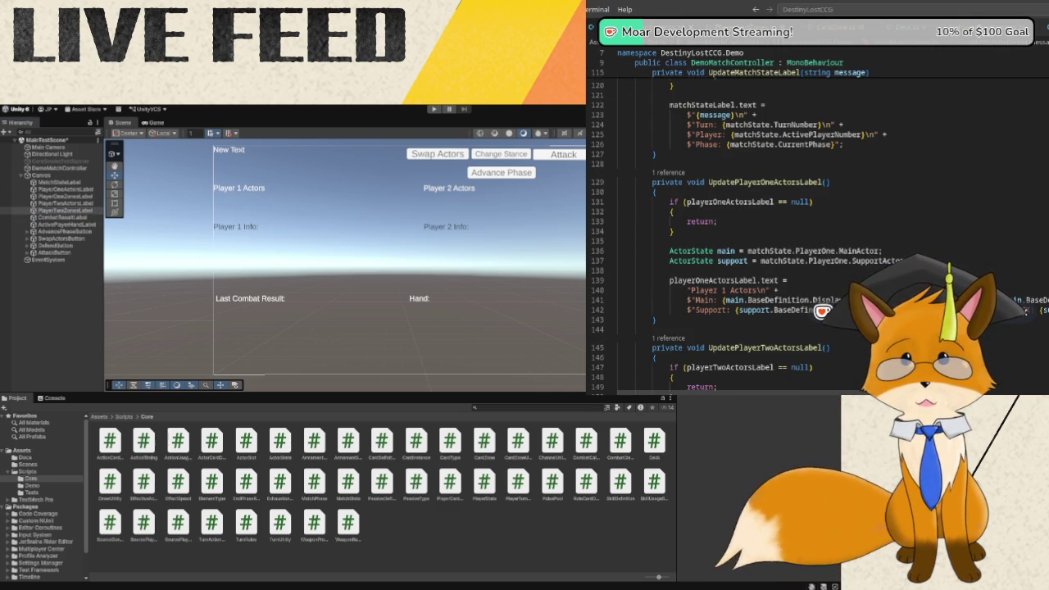
{"action": "scroll", "coordinate": [816, 257], "scroll_direction": "down", "scroll_amount": 9}
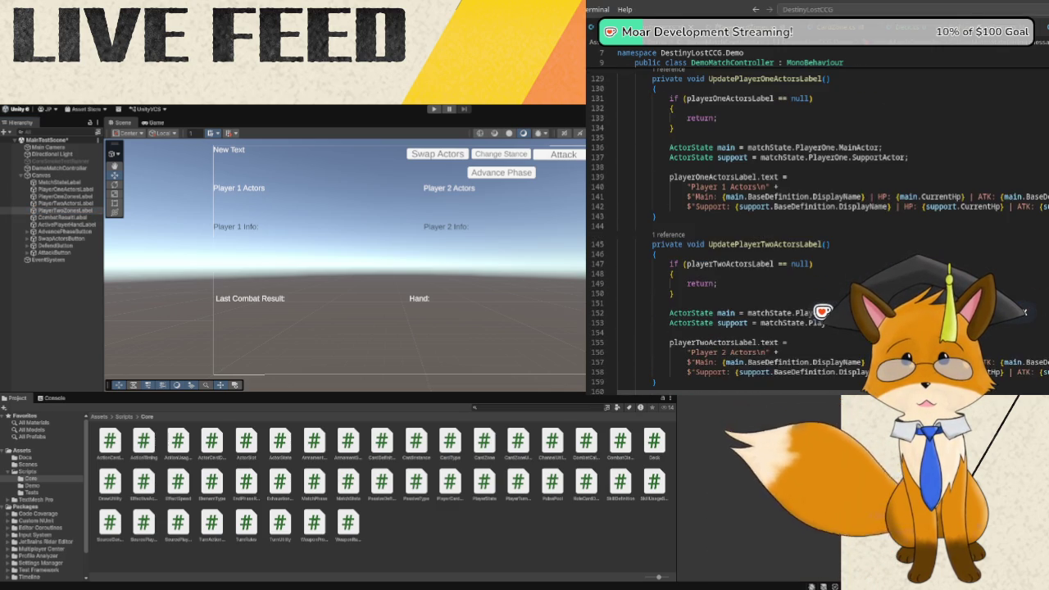
{"action": "scroll", "coordinate": [816, 257], "scroll_direction": "down", "scroll_amount": 19}
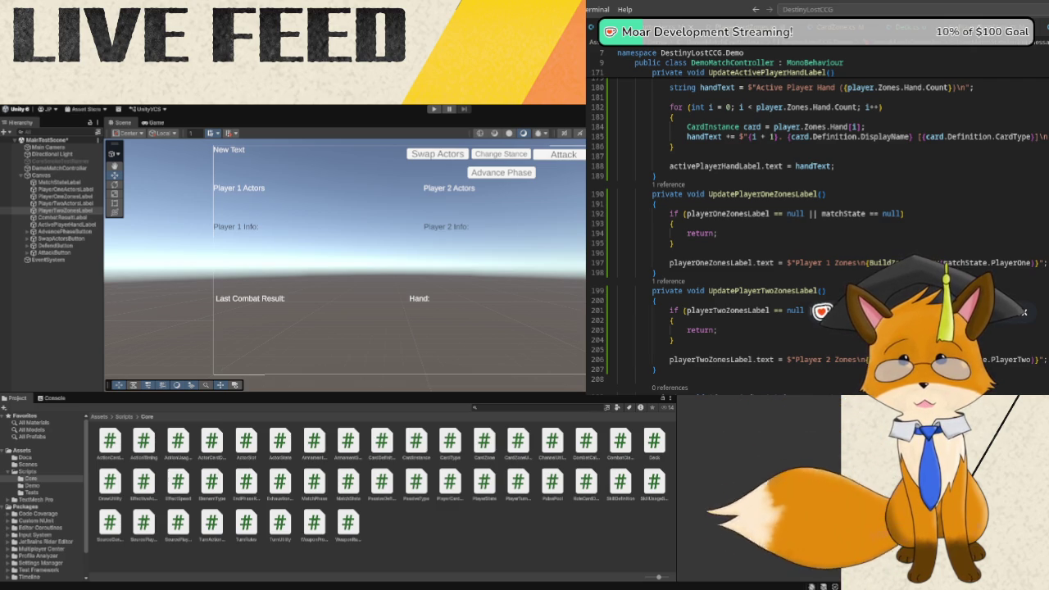
Change the two zone label texts from Info to 'Player 1 Zones' and 'Player 2 Zones'.
{"action": "left_click", "coordinate": [318, 199]}
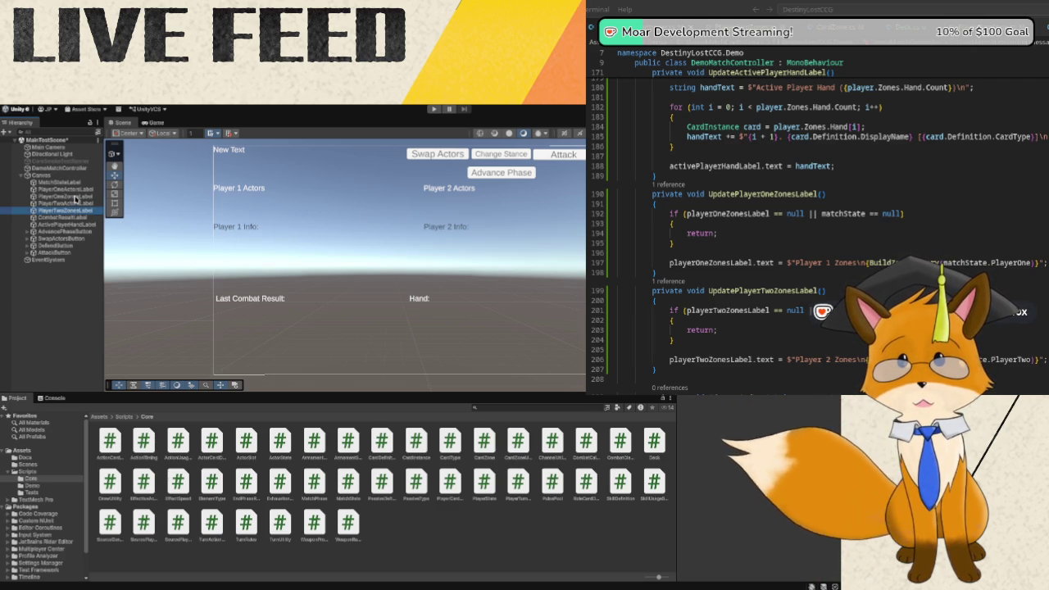
{"action": "left_click", "coordinate": [70, 197]}
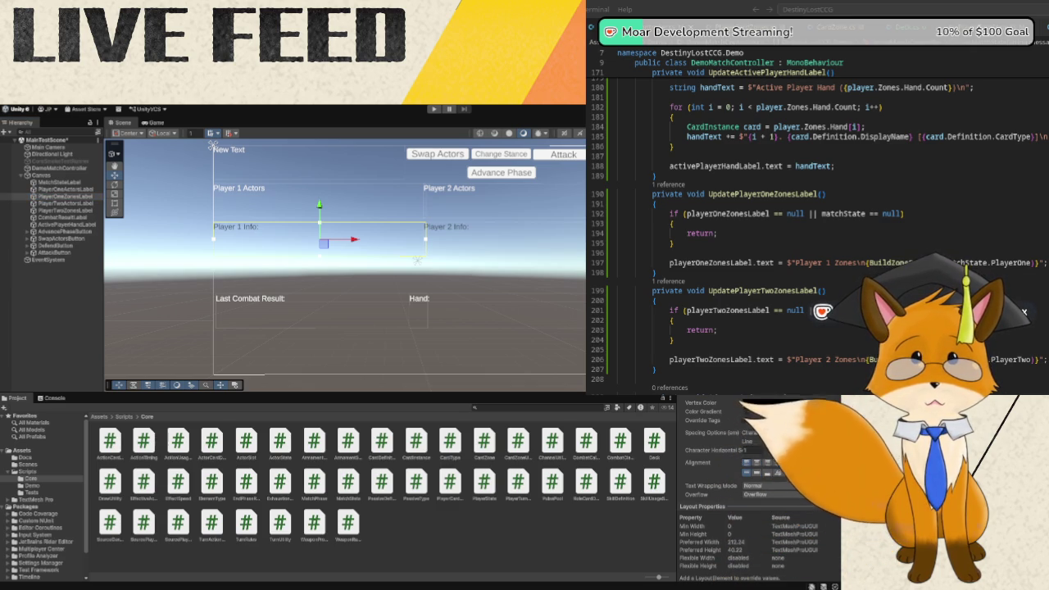
{"action": "type", "text": "Zones"}
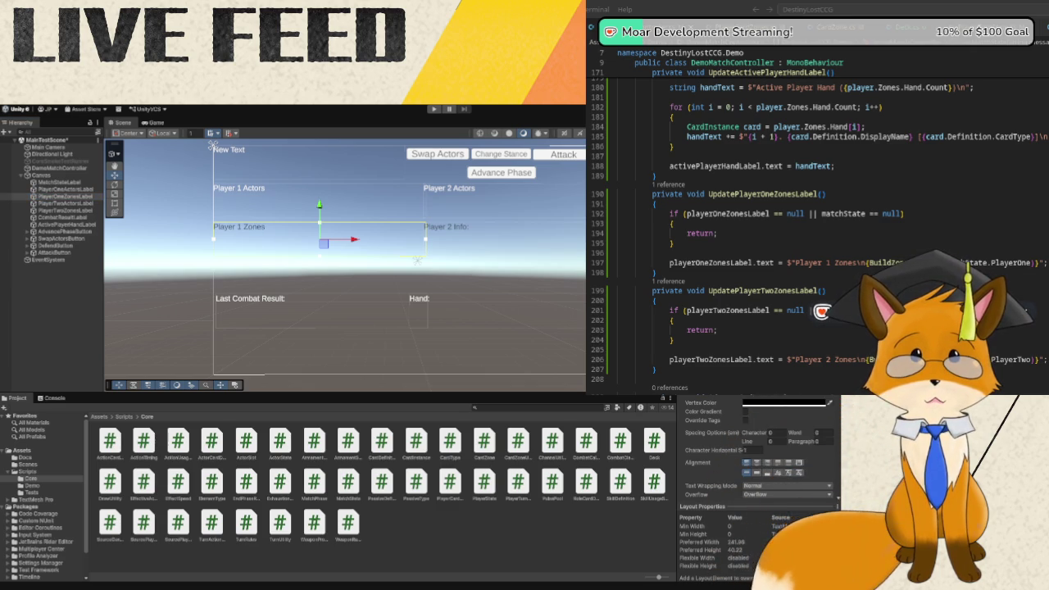
{"action": "left_click", "coordinate": [75, 211]}
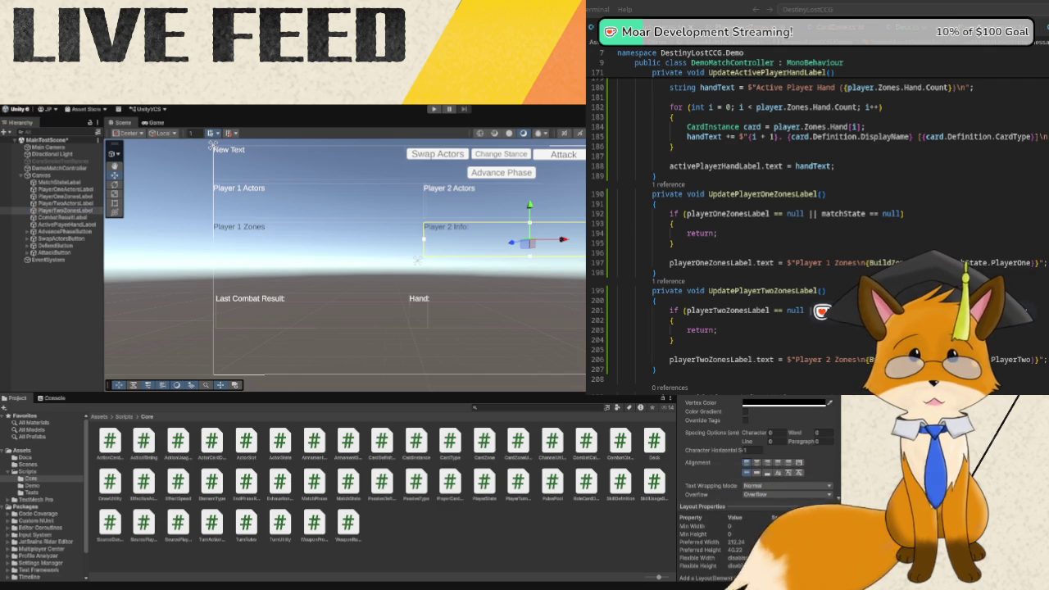
{"action": "key", "text": "BackSpace"}
{"action": "key", "text": "BackSpace"}
{"action": "key", "text": "BackSpace"}
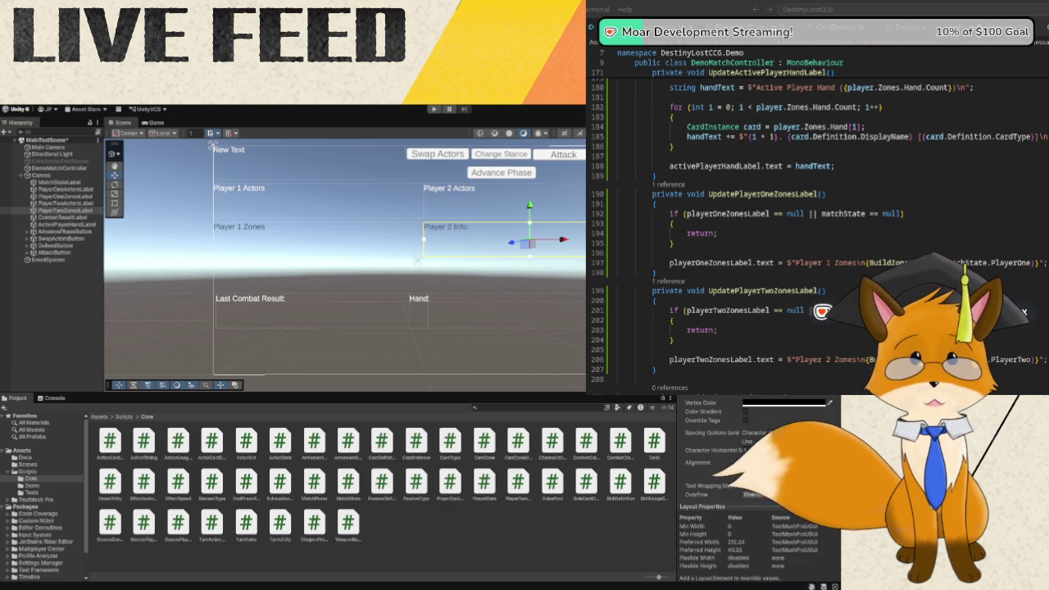
{"action": "type", "text": "Zones"}
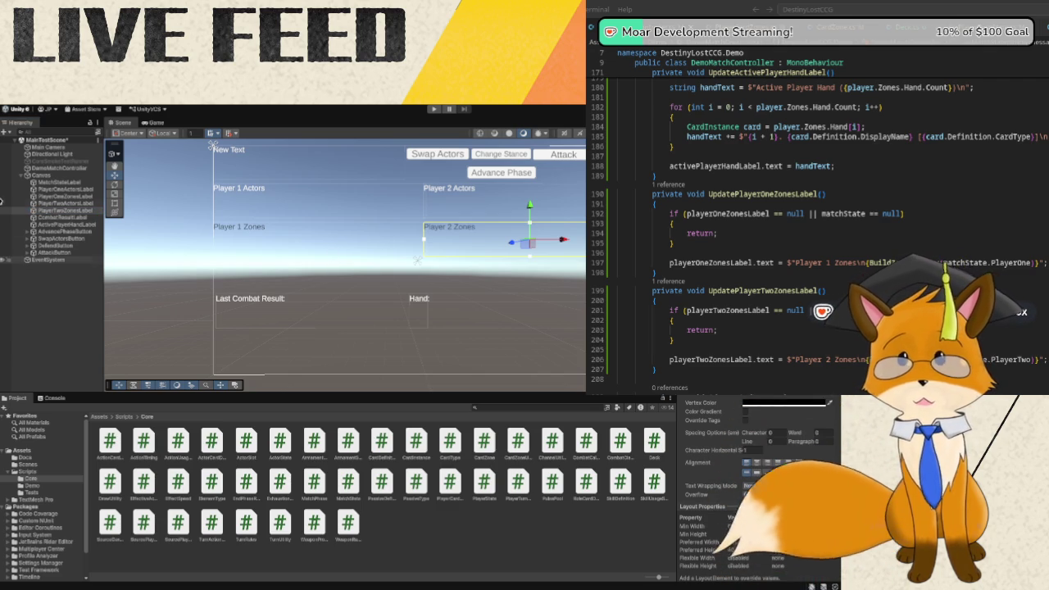
{"action": "left_click", "coordinate": [49, 295]}
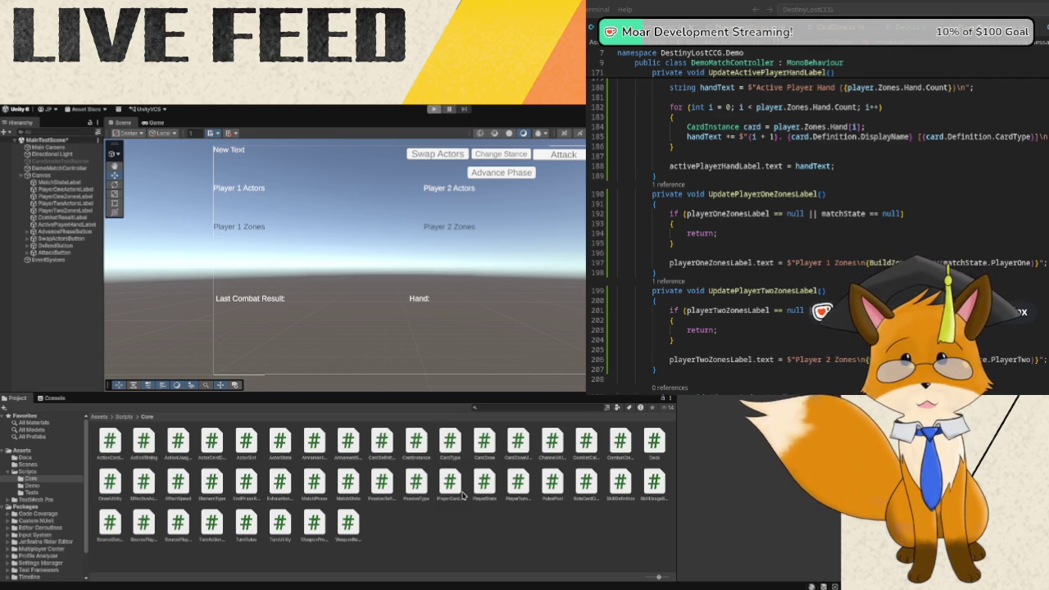
Enter Play mode and confirm both Zones labels show Deck: 13 | Hand: 7 | Pulse Pool: 0 | Channel Pile: 0.
{"action": "key", "text": "ctrl+p"}
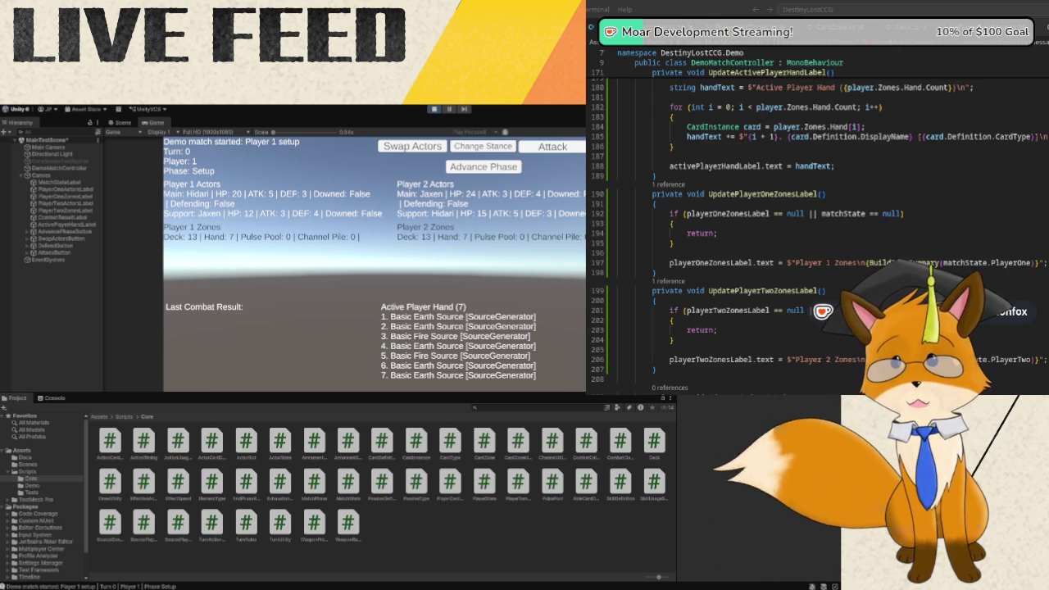
Step the match through phases to Turn 5 PostCombatMain, then stop Play mode.
{"action": "left_click", "coordinate": [481, 170]}
{"action": "left_click", "coordinate": [481, 169]}
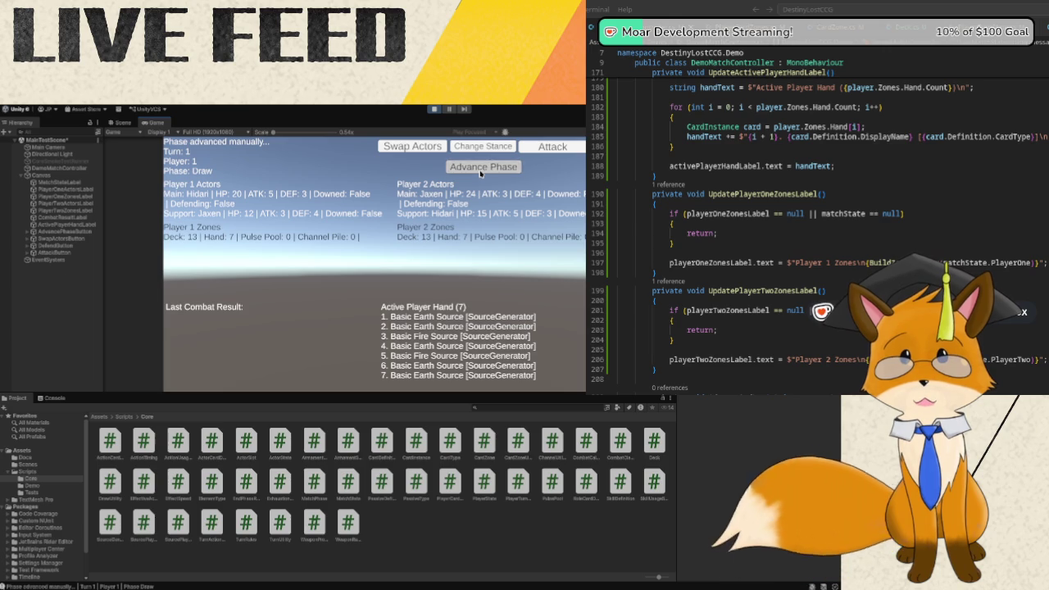
{"action": "left_click", "coordinate": [481, 169]}
{"action": "left_click", "coordinate": [481, 170]}
{"action": "left_click", "coordinate": [481, 169]}
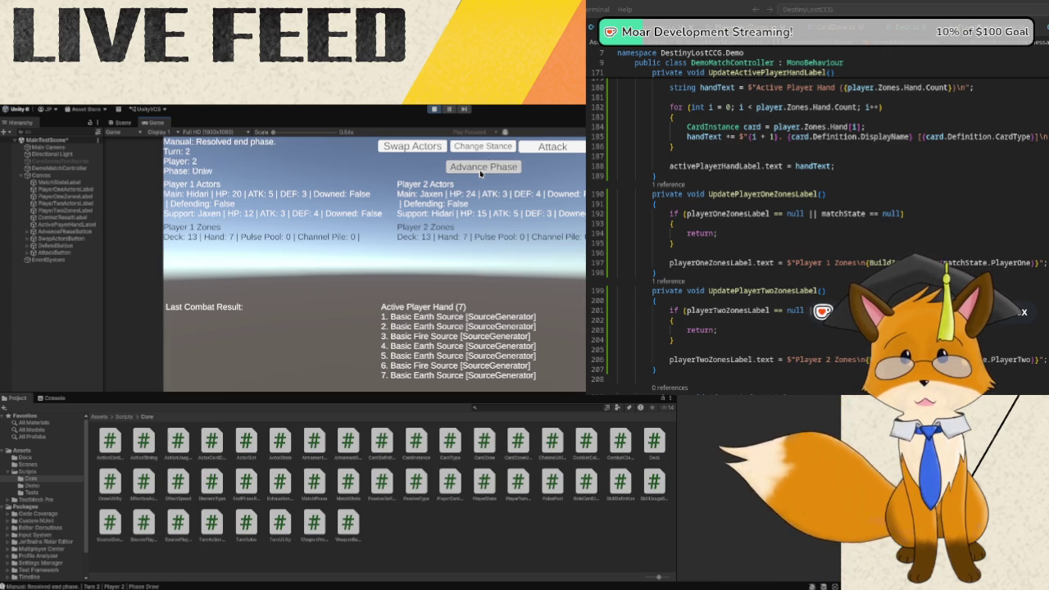
{"action": "left_click", "coordinate": [481, 170]}
{"action": "left_click", "coordinate": [481, 169]}
{"action": "left_click", "coordinate": [481, 169]}
{"action": "left_click", "coordinate": [481, 172]}
{"action": "left_click", "coordinate": [481, 172]}
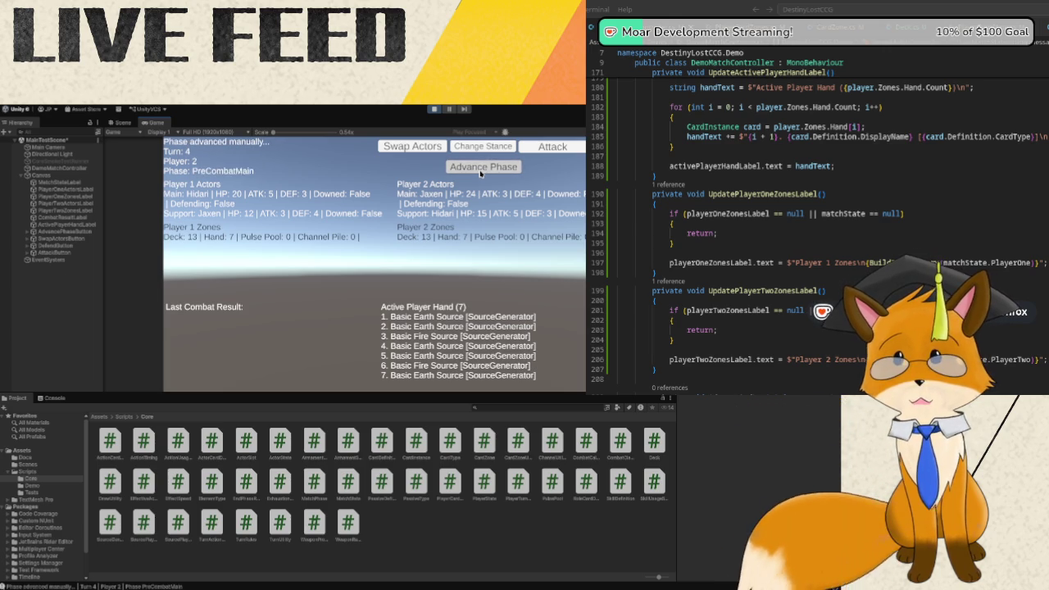
{"action": "left_click", "coordinate": [481, 172]}
{"action": "left_click", "coordinate": [481, 172]}
{"action": "left_click", "coordinate": [481, 172]}
{"action": "left_click", "coordinate": [481, 172]}
{"action": "left_click", "coordinate": [481, 172]}
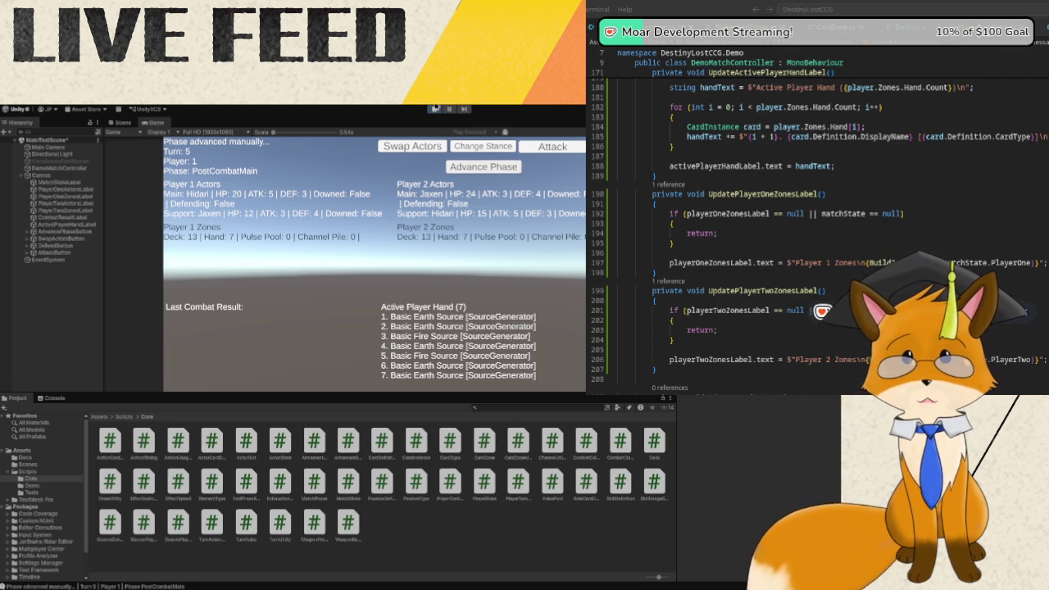
{"action": "left_click", "coordinate": [434, 108]}
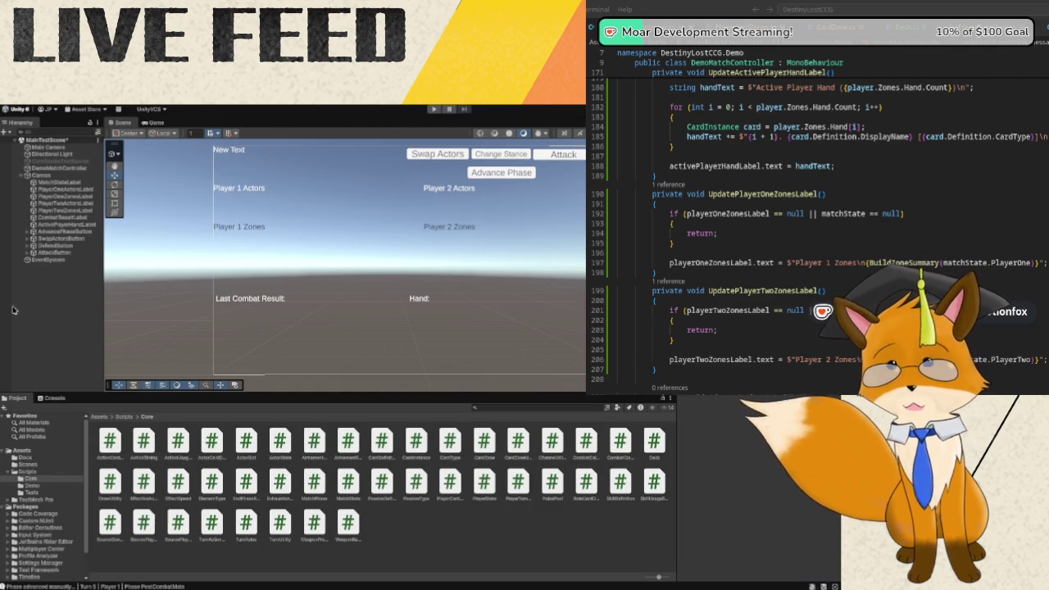
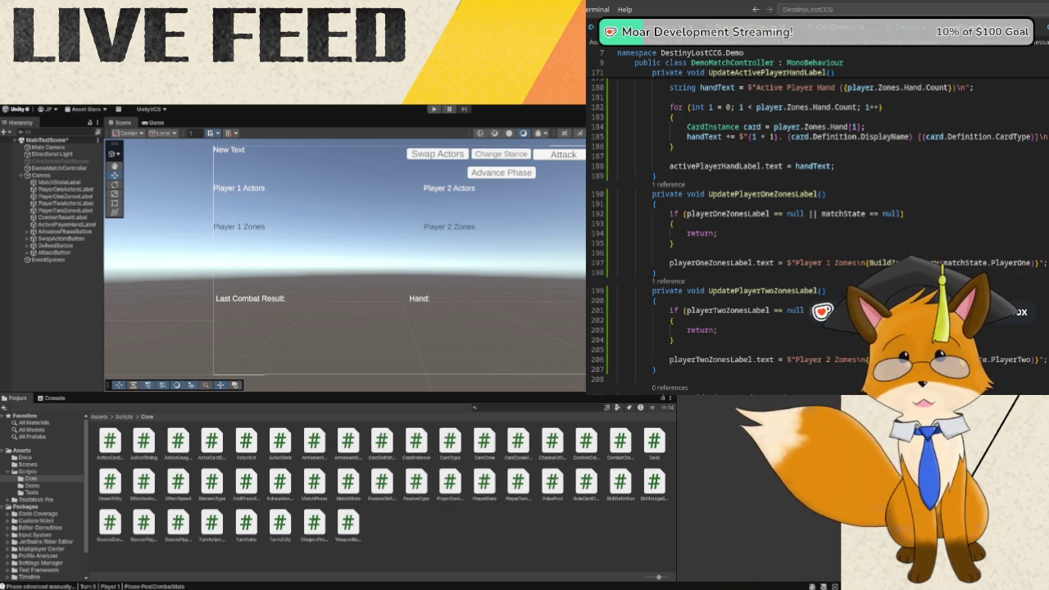
Create the CardPlayUtility C# script in Assets/Scripts/Core and open it for editing.
{"action": "left_click", "coordinate": [406, 565]}
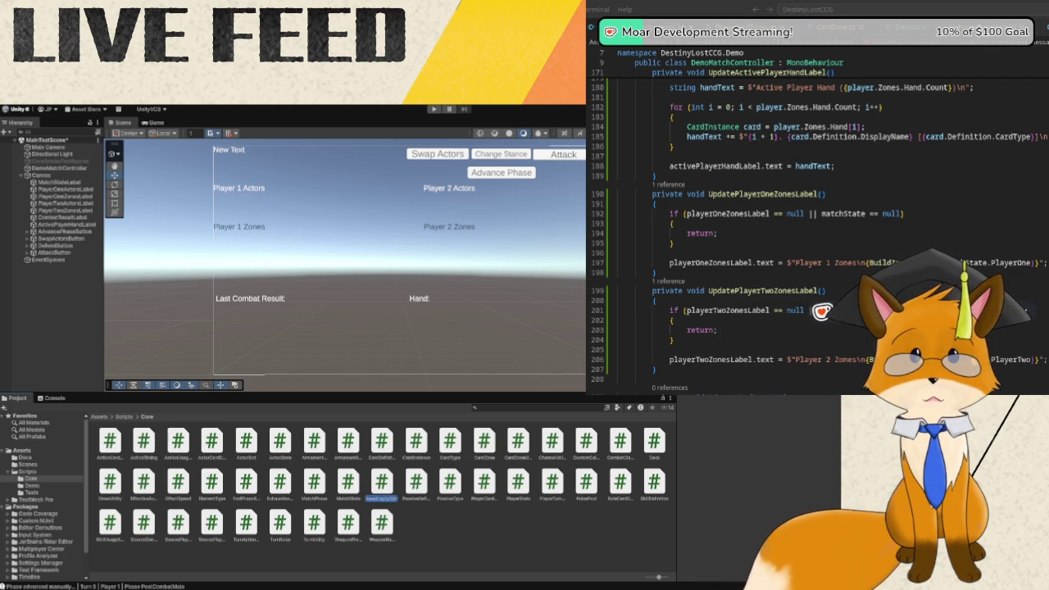
{"action": "type", "text": "CardFlow"}
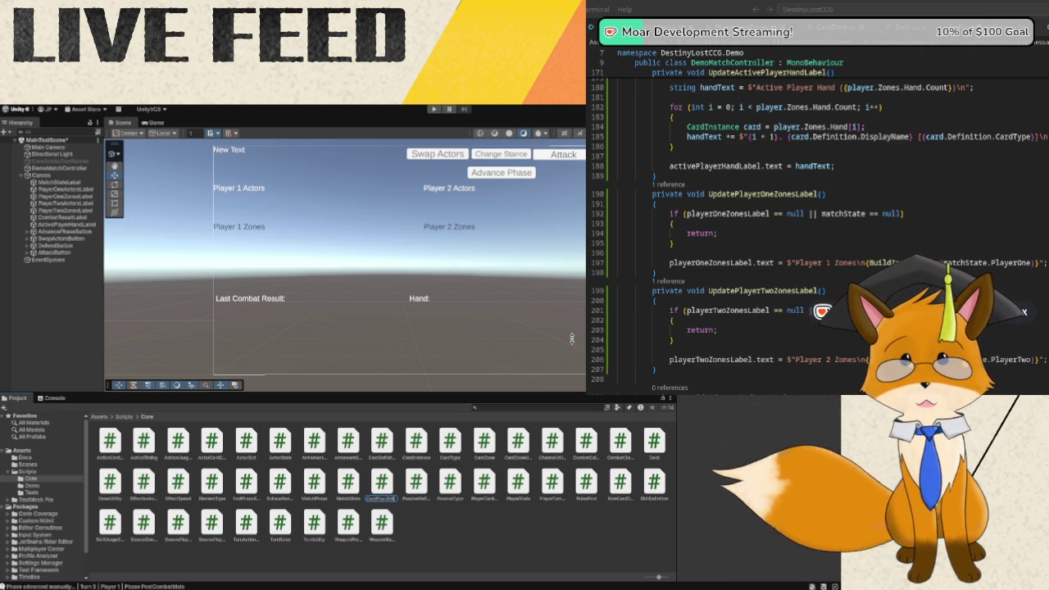
{"action": "key", "text": "Return"}
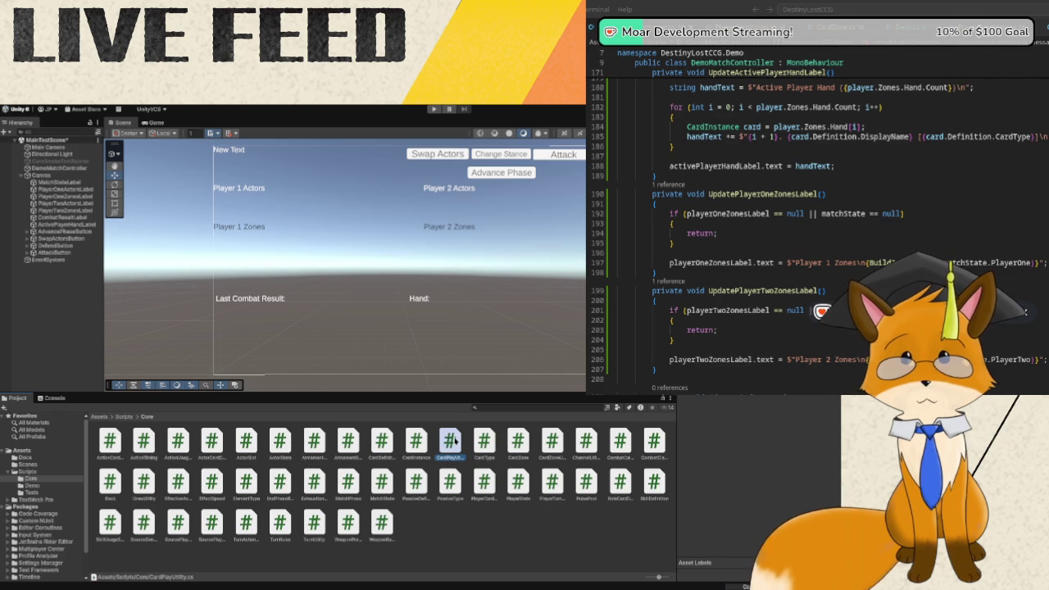
{"action": "double_click", "coordinate": [456, 441]}
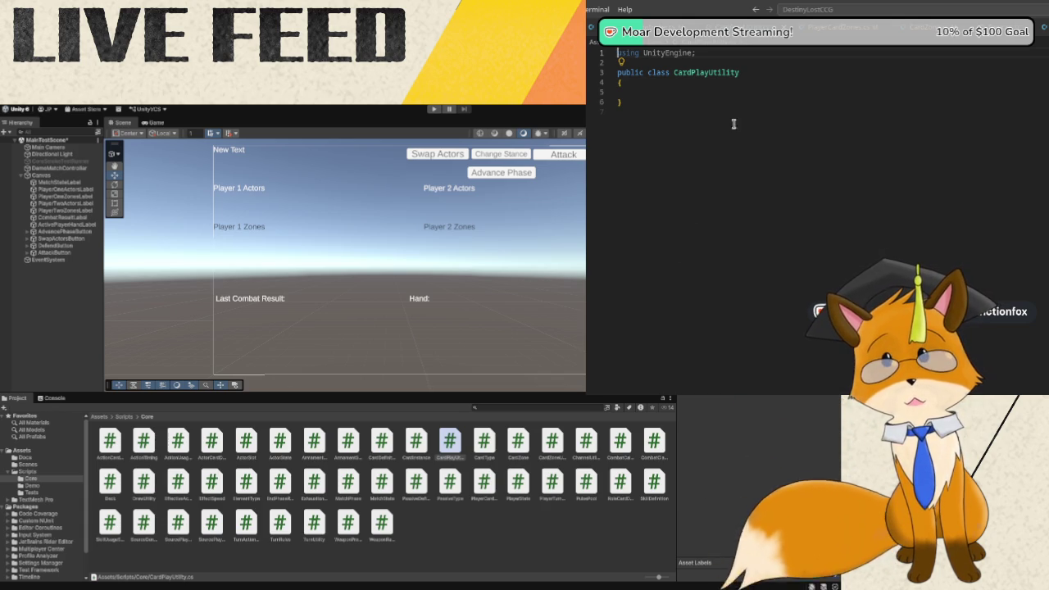
Replace the template code with a 'using System.Collections.Generic;' import.
{"action": "key", "text": "ctrl+a"}
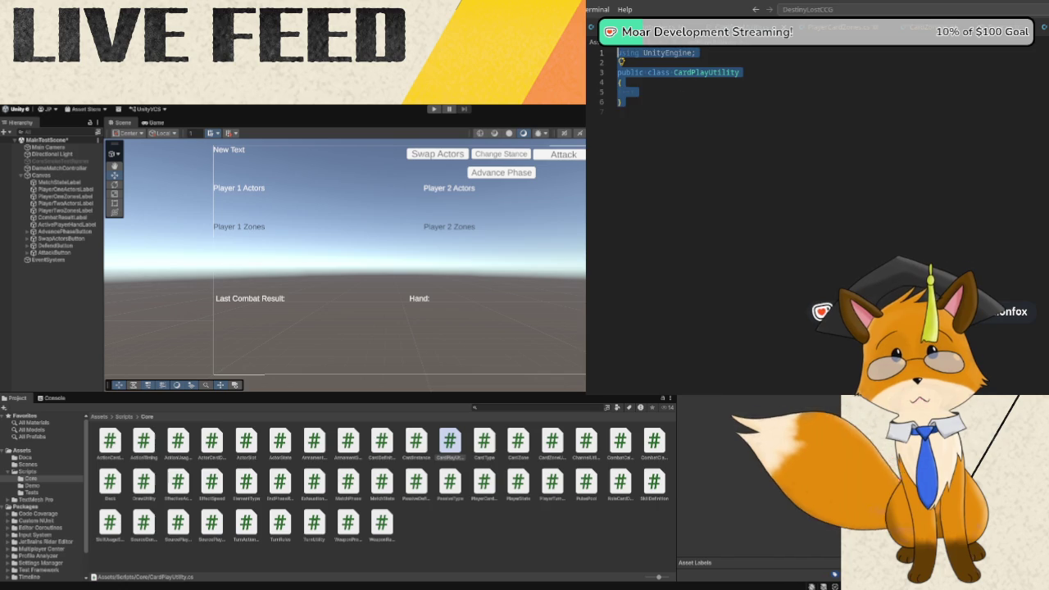
{"action": "key", "text": "Delete"}
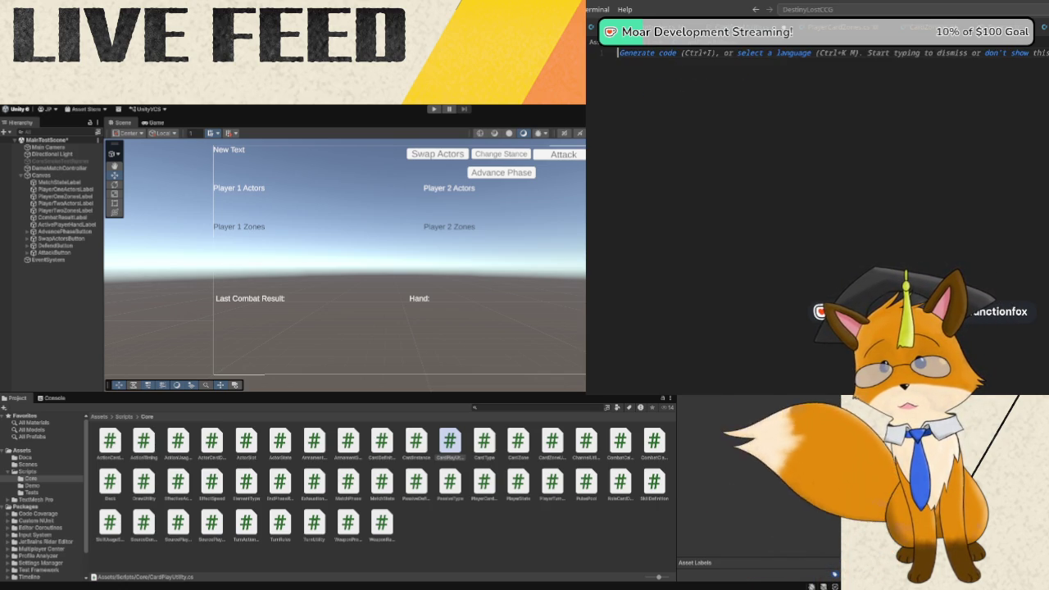
{"action": "type", "text": "u"}
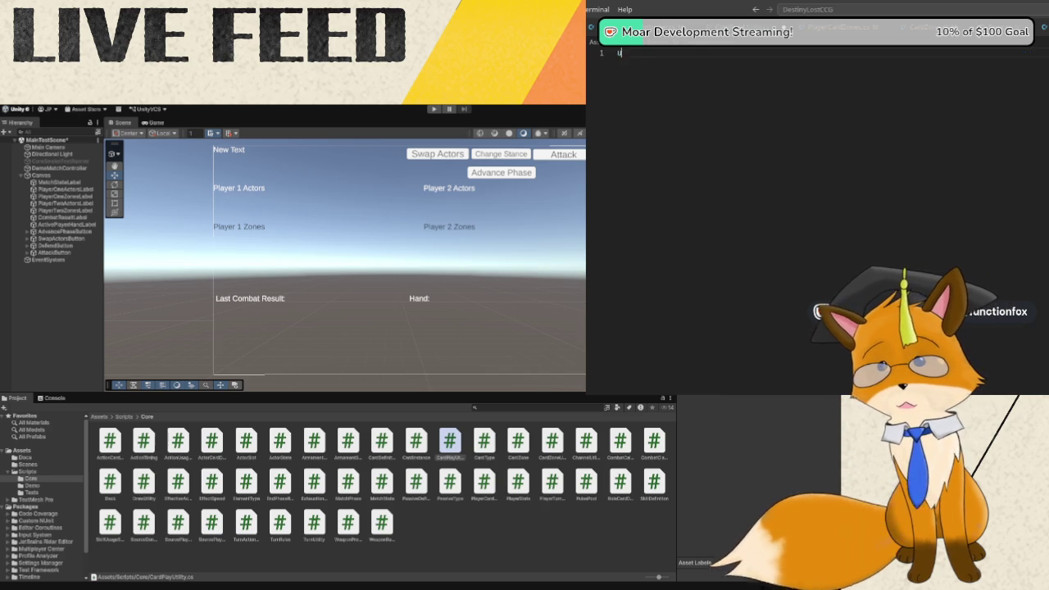
{"action": "type", "text": "sing Sys"}
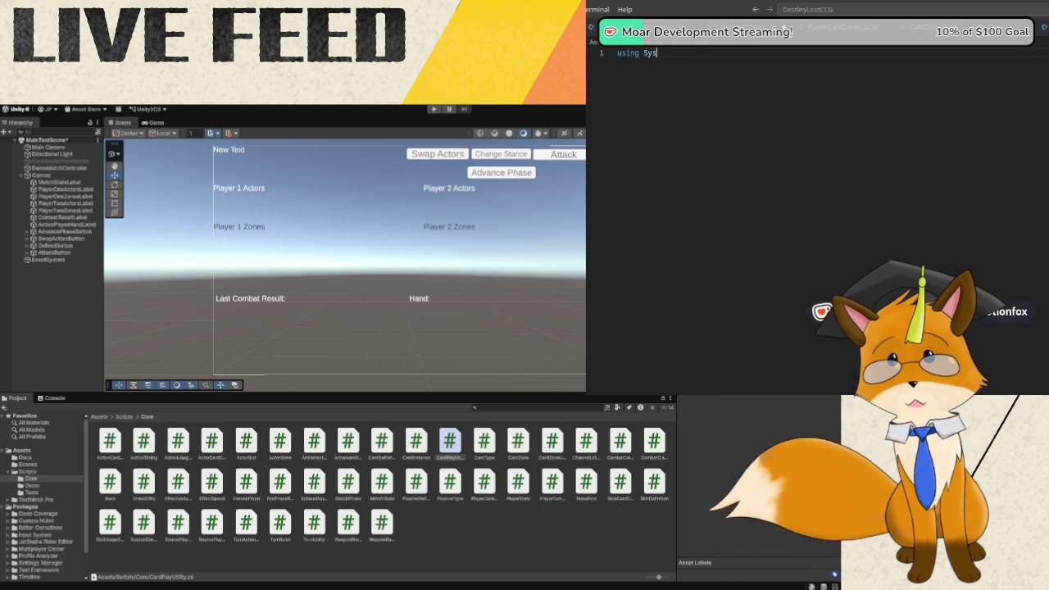
{"action": "type", "text": "tem.collections.Generic;"}
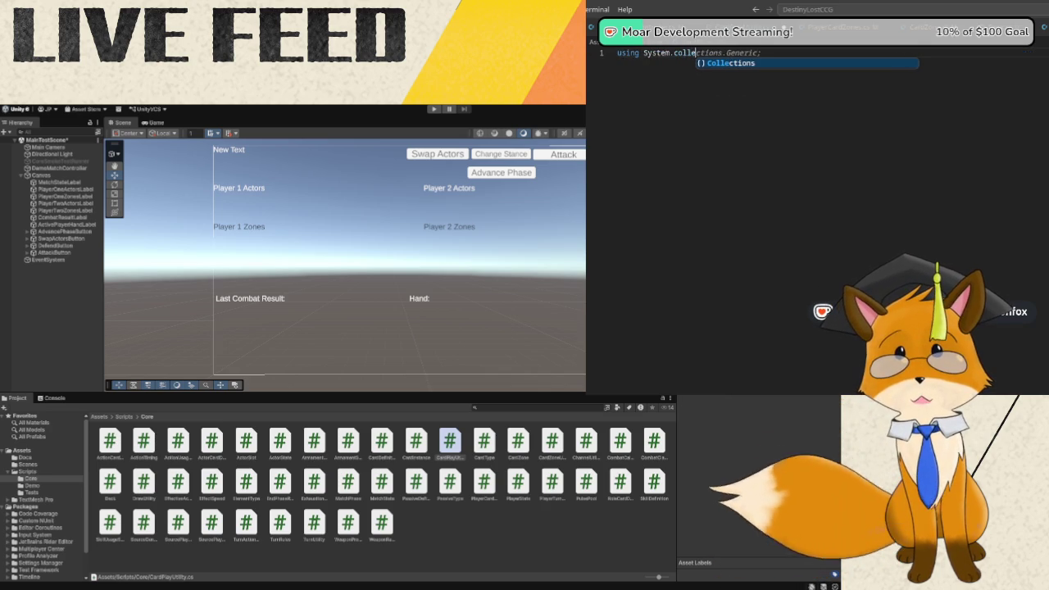
{"action": "key", "text": "Return"}
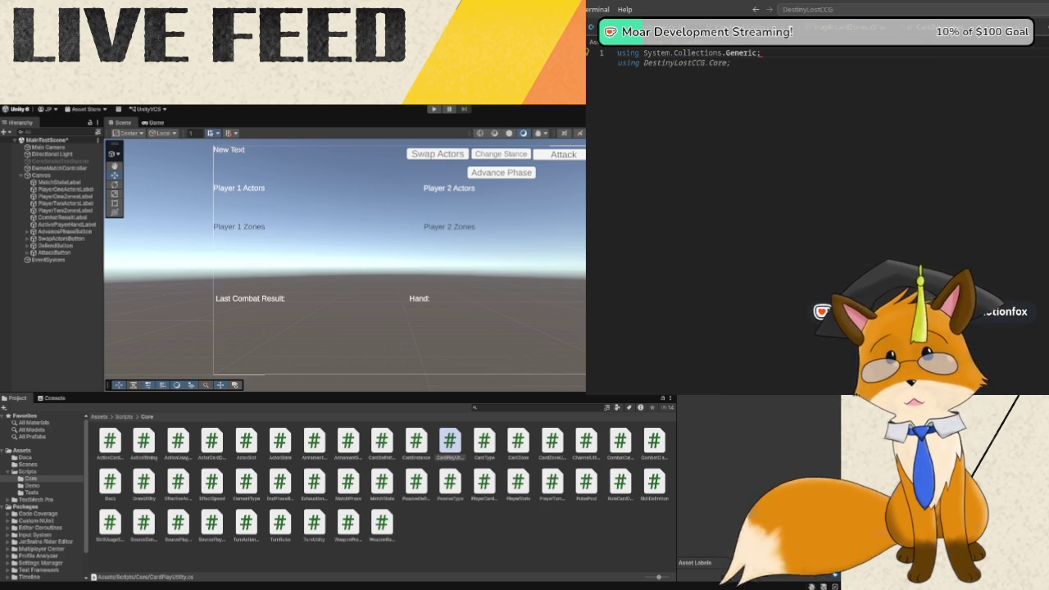
{"action": "key", "text": "Return"}
Paste the DestinyLostCCG.Core namespace block with the static PlayCard method.
{"action": "type", "text": "namespace DestinyLostCCG.Core {     public static class CardPlayUtility     {         public static void PlayCard(PlayerState player, CardInstance card)         {             if (player == null || card == null || !player.Zones.Hand.Contains(card))             {                 return;             }              player.Zones.Hand.Remove(card);             player.Zones.Action.Add(card);         }     } }"}
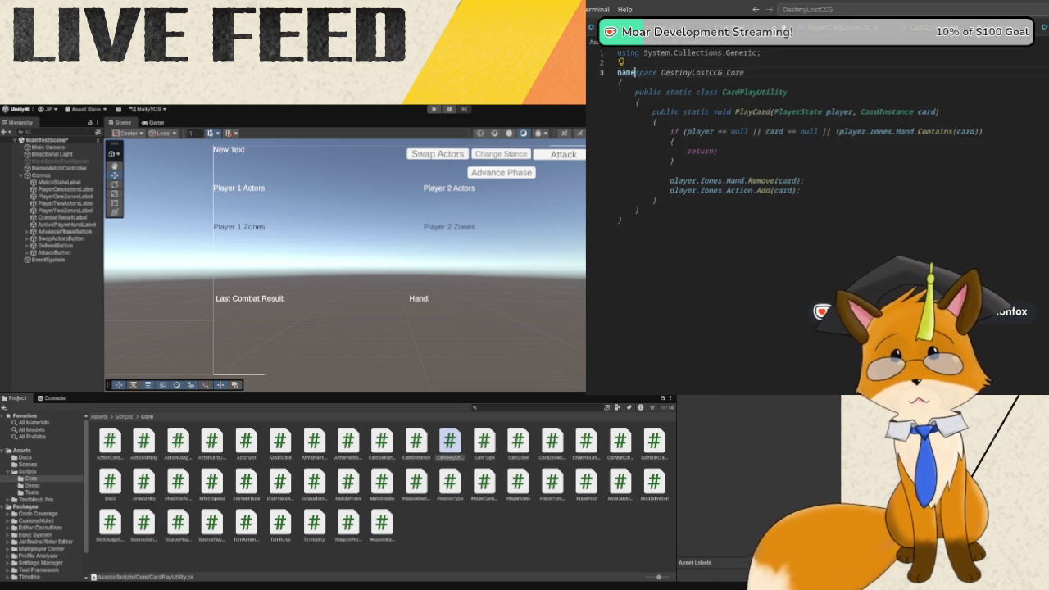
{"action": "key", "text": "ctrl+z"}
{"action": "key", "text": "ctrl+shift+z"}
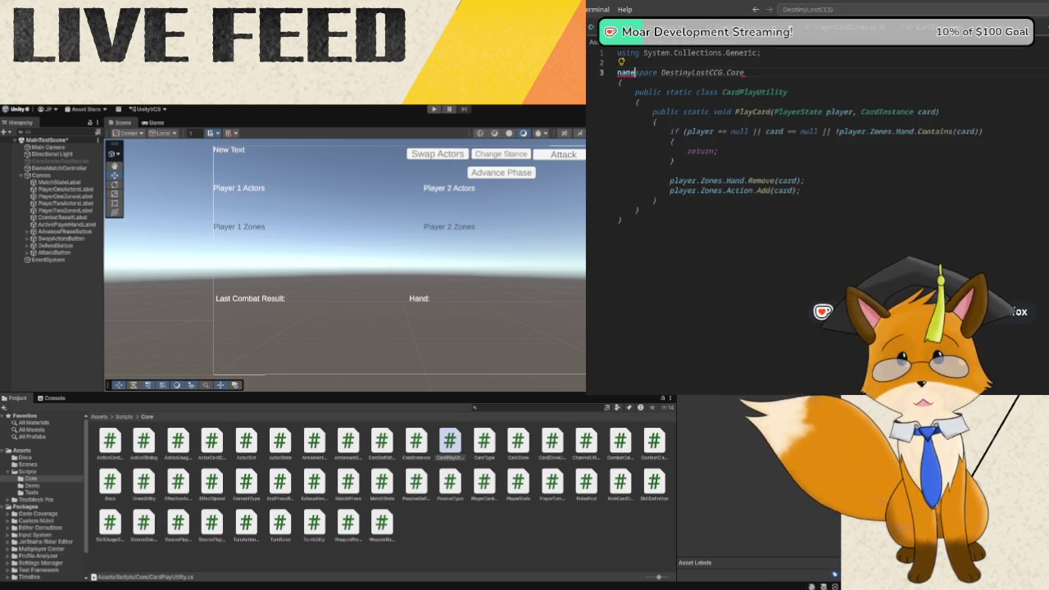
{"action": "type", "text": "space DestinyLostCCG.Core"}
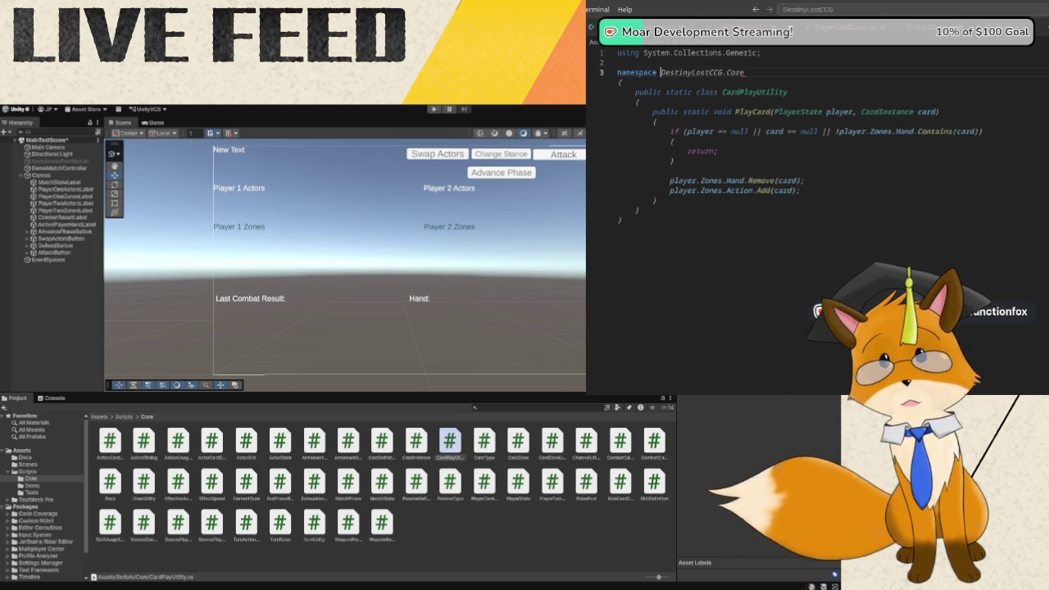
Verify the DestinyLostCCG.Core namespace name, then delete the pasted class and PlayCard method.
{"action": "left_click", "coordinate": [660, 72]}
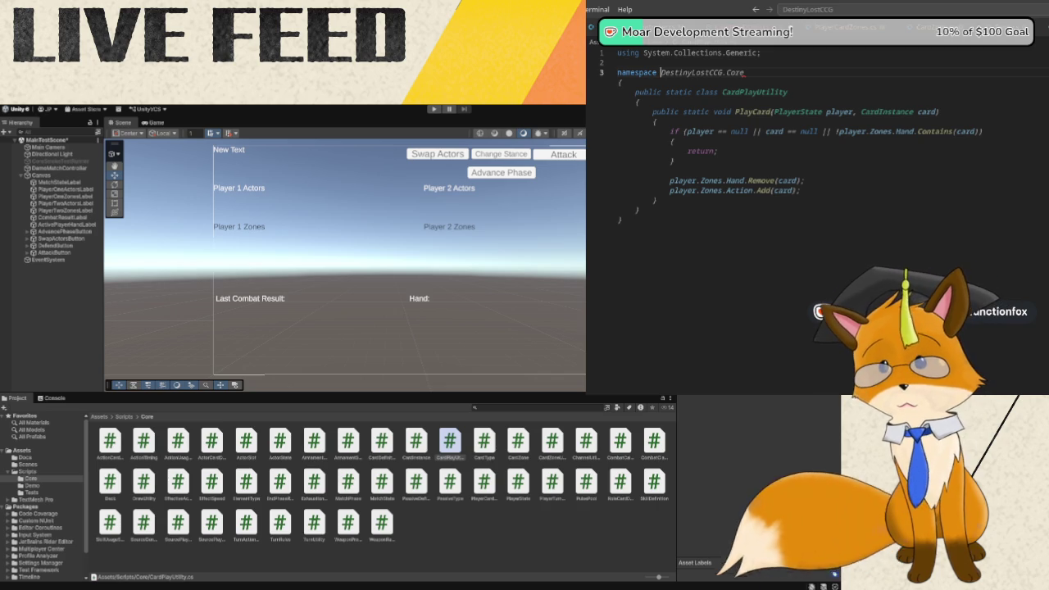
{"action": "key", "text": "Right"}
{"action": "key", "text": "Right"}
{"action": "key", "text": "Right"}
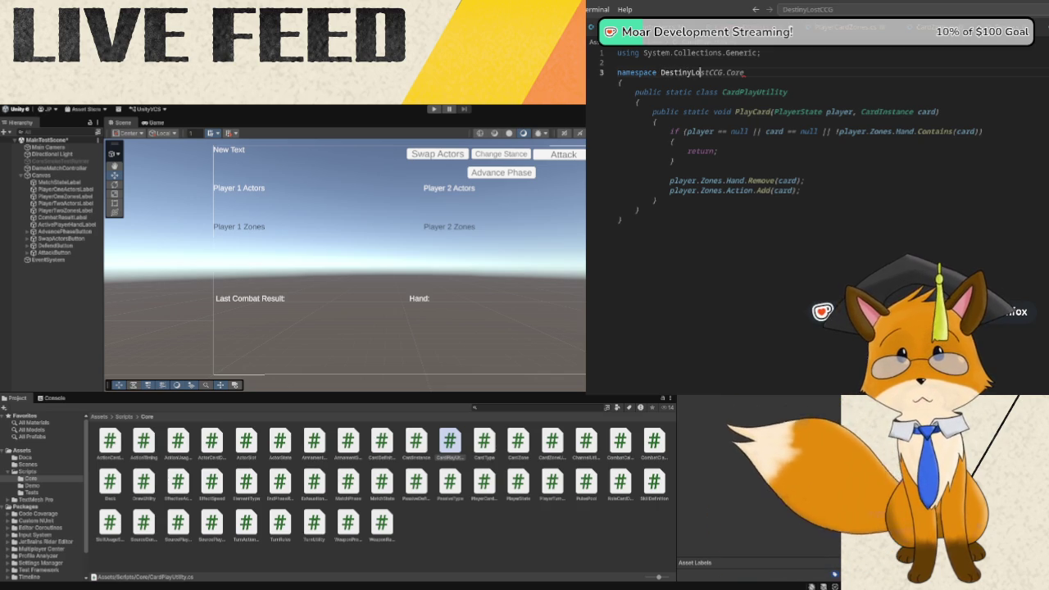
{"action": "key", "text": "Right"}
{"action": "key", "text": "Right"}
{"action": "key", "text": "Right"}
{"action": "key", "text": "End"}
{"action": "key", "text": "ctrl+space"}
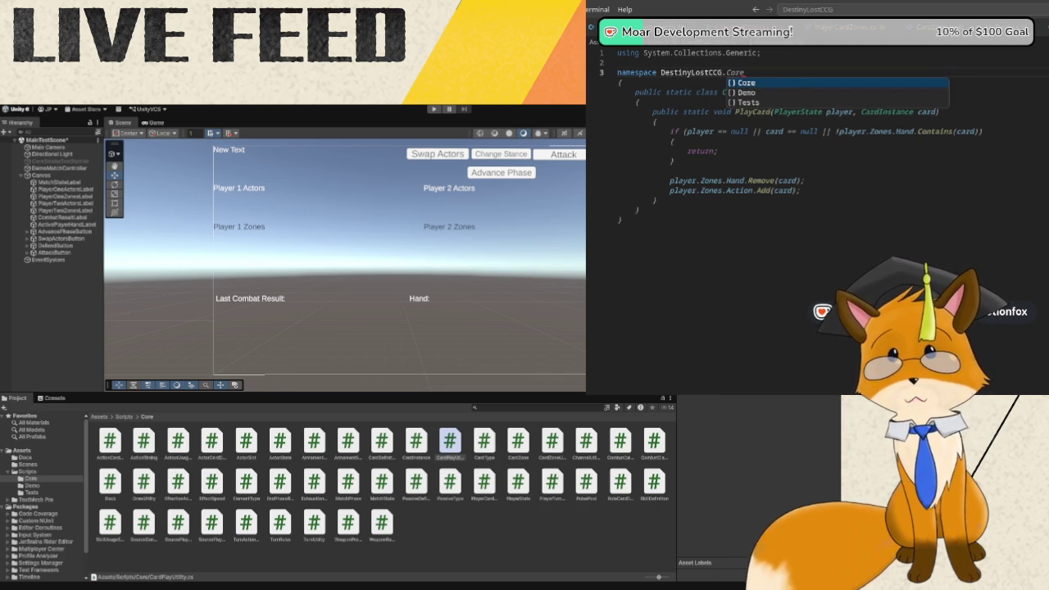
{"action": "key", "text": "Escape"}
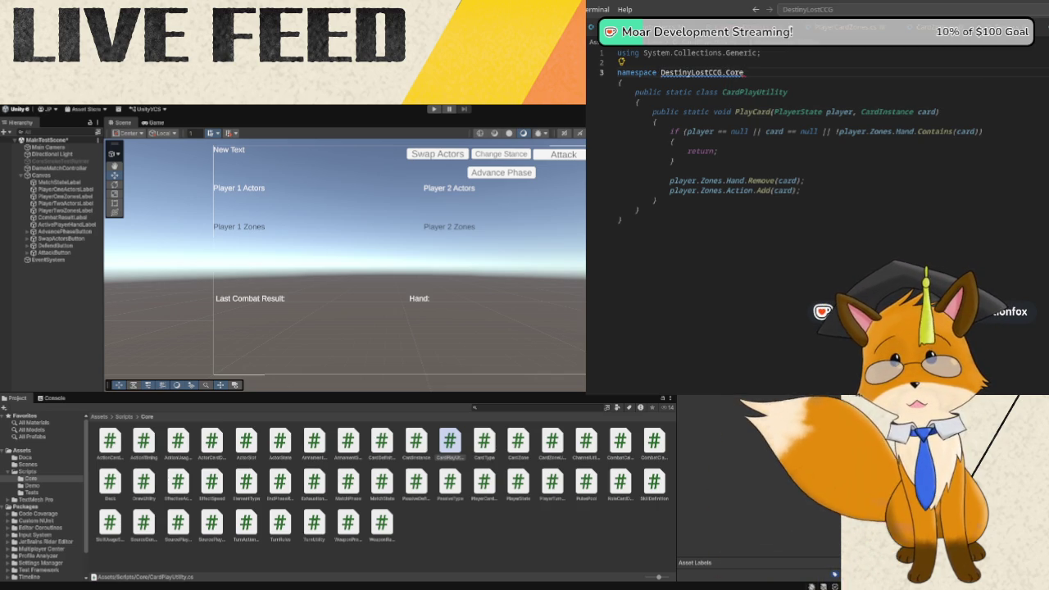
{"action": "key", "text": "Delete"}
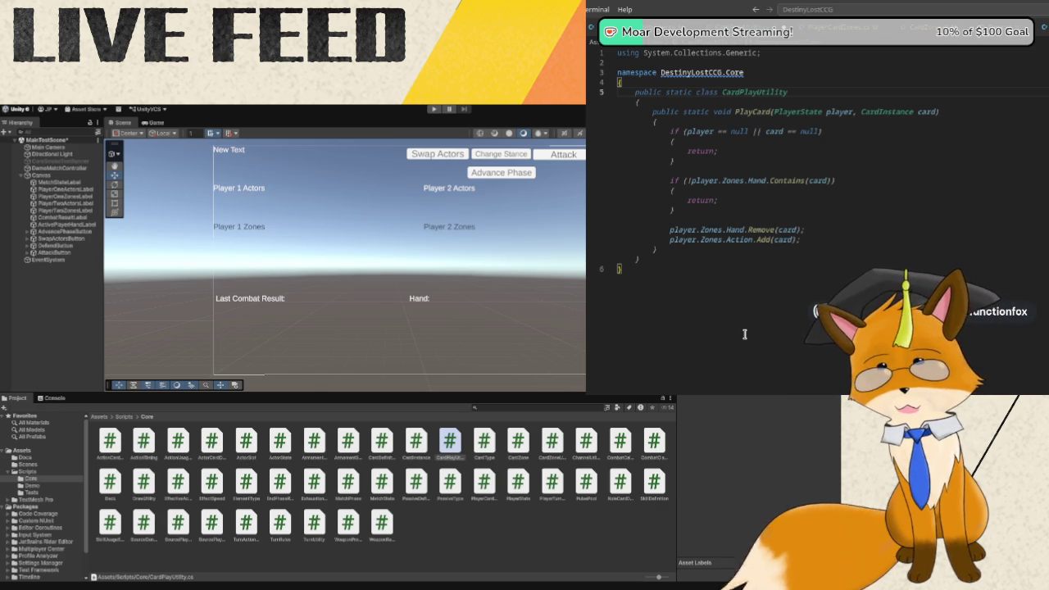
Declare the public static class CardPlayUtility with an empty body.
{"action": "type", "text": "public st"}
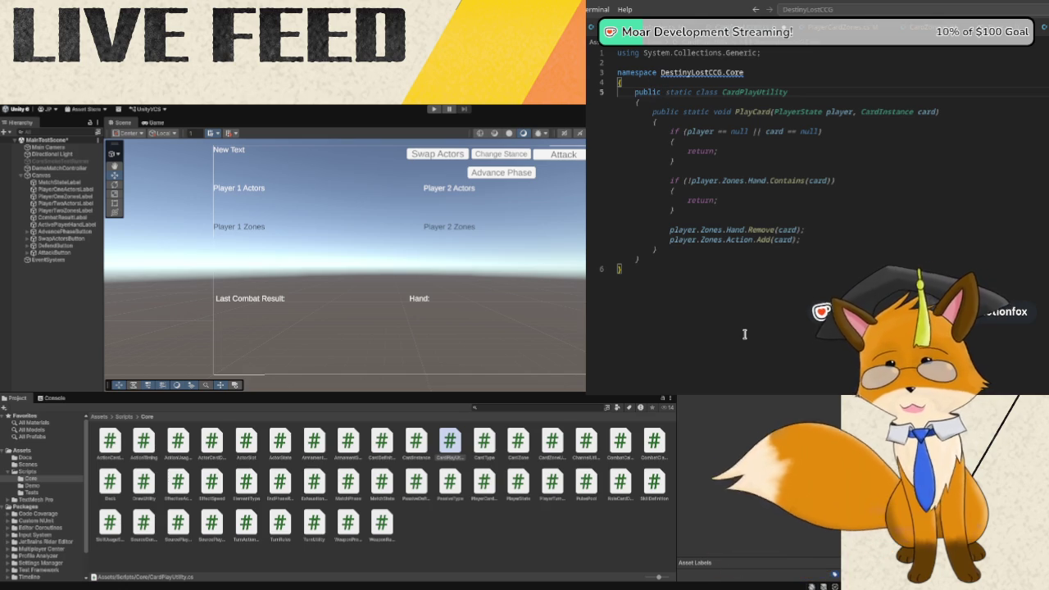
{"action": "type", "text": "atic "}
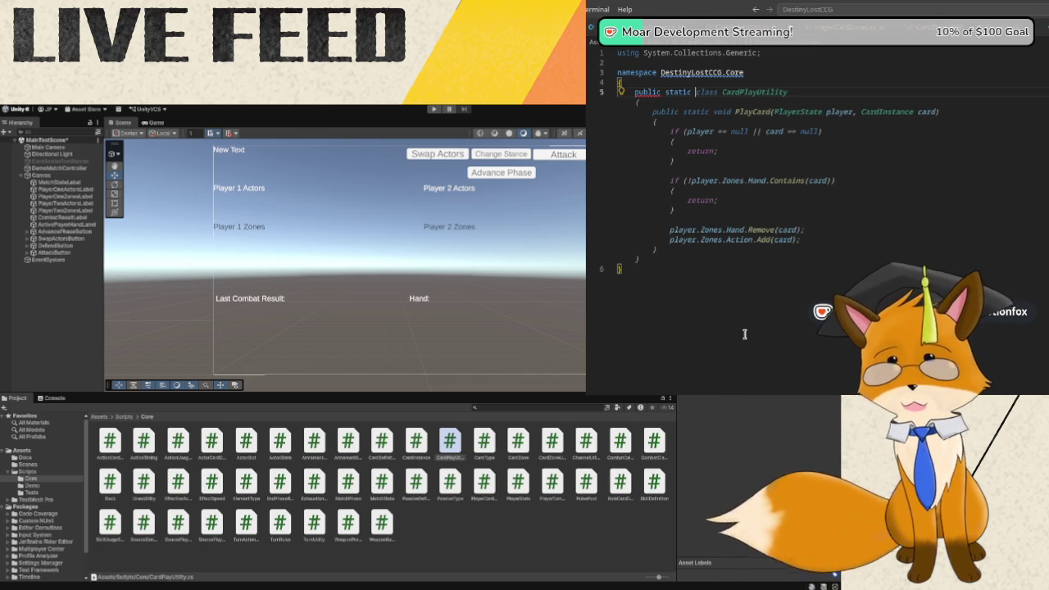
{"action": "type", "text": "class CardPlay"}
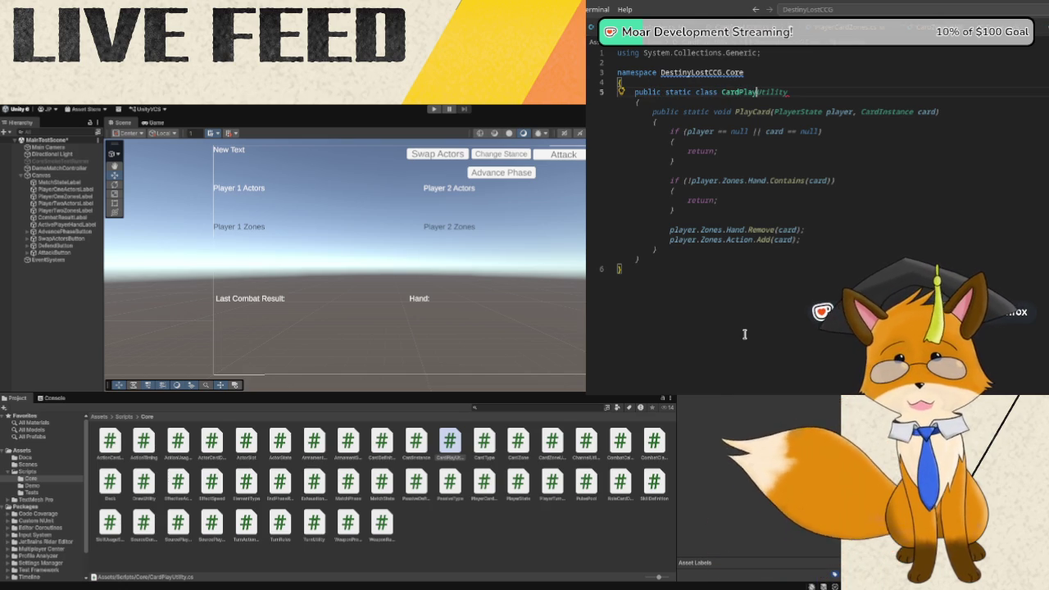
{"action": "type", "text": "Utilit"}
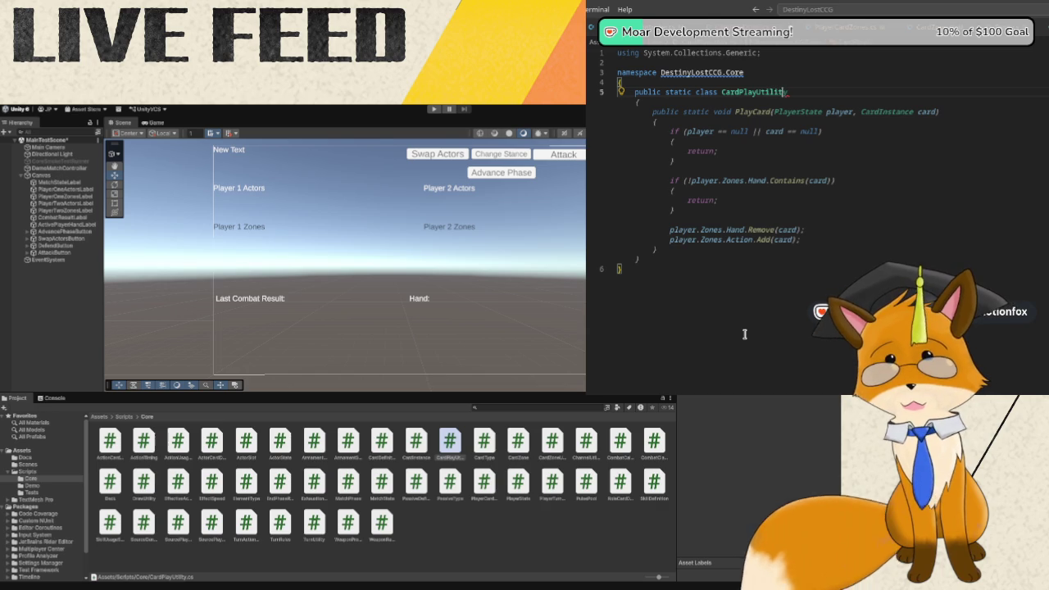
{"action": "key", "text": "Return"}
{"action": "type", "text": "{"}
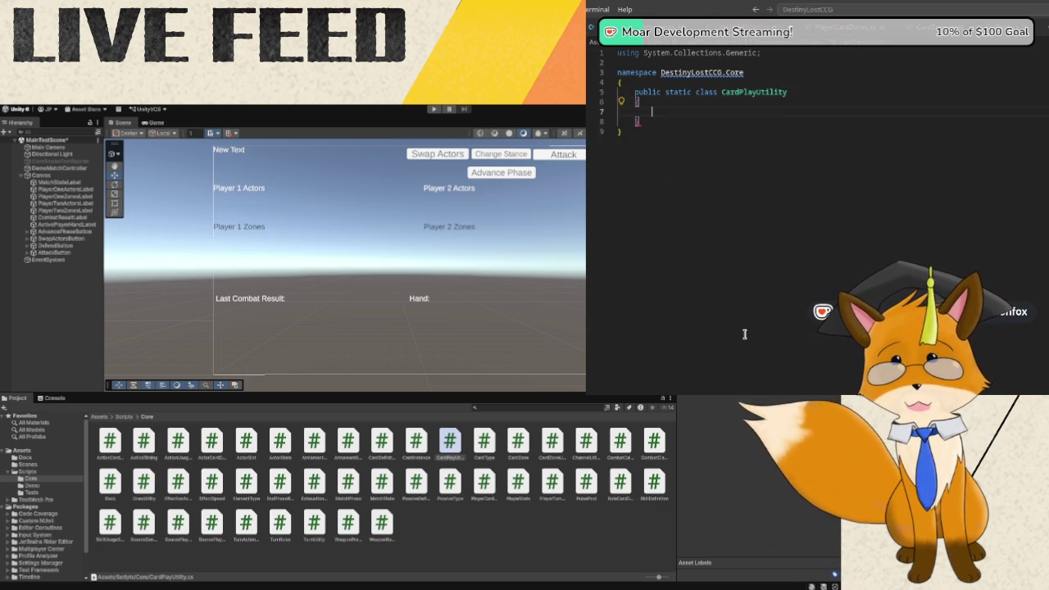
{"action": "key", "text": "Return"}
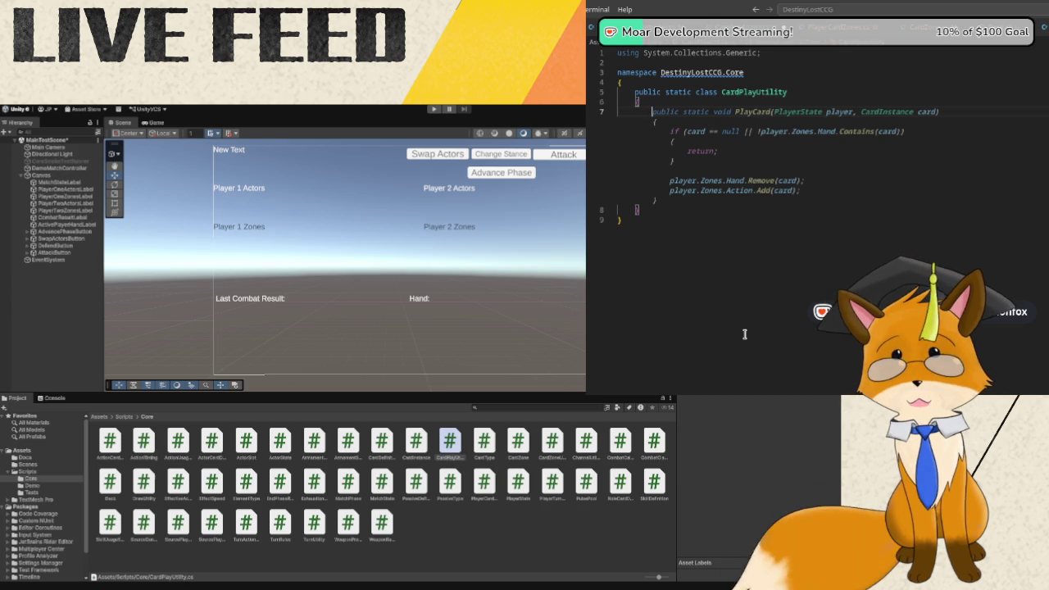
Add static bool TryPlayCardFromHand(PlayerState player, int handIndex) and begin 'if (player =='.
{"action": "type", "text": "publicstatic bool "}
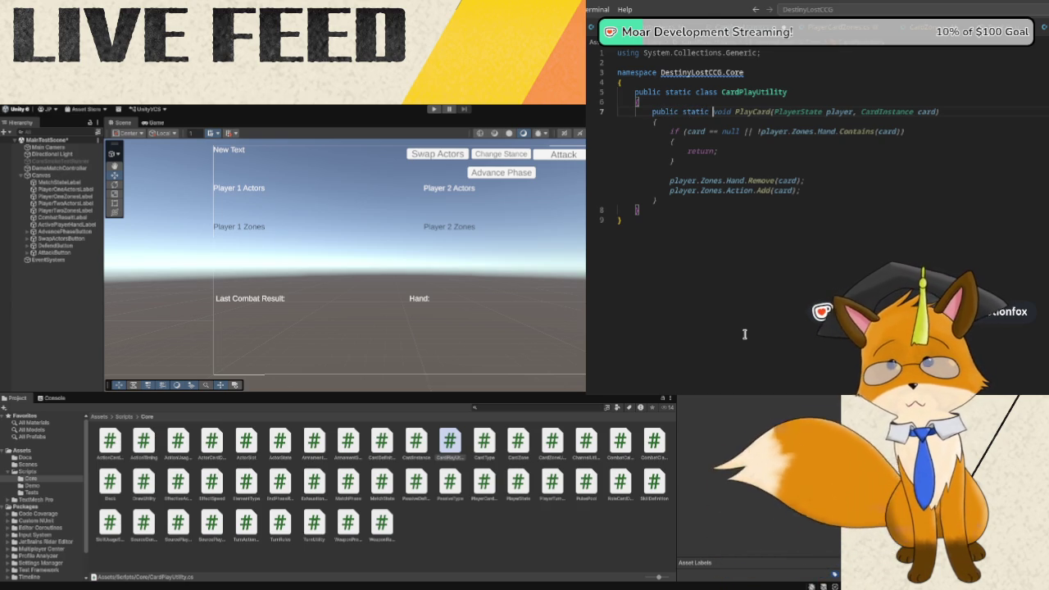
{"action": "type", "text": "TryPlayCar"}
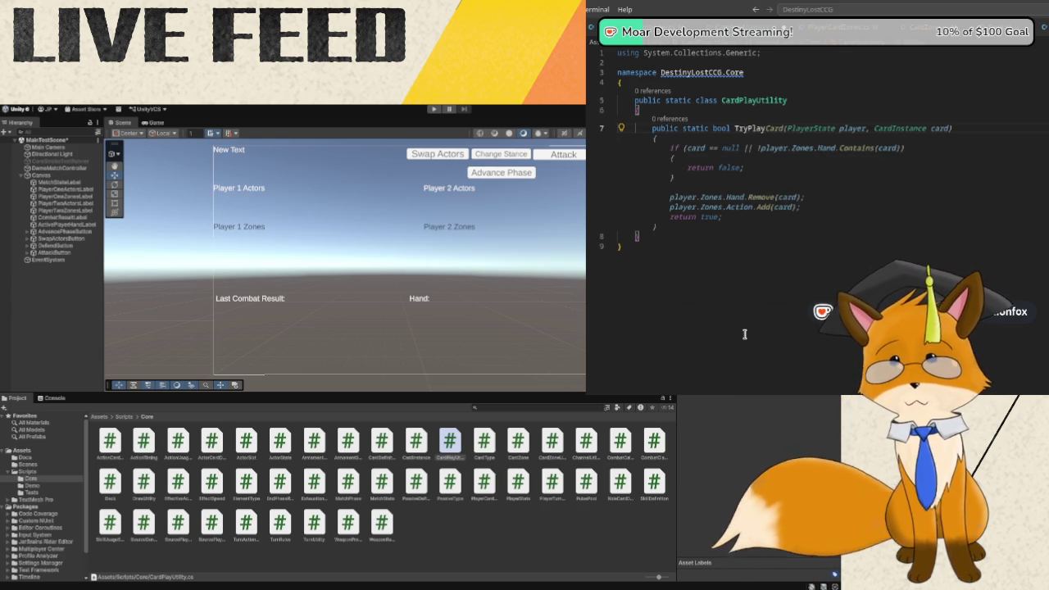
{"action": "type", "text": "dFromHand(P"}
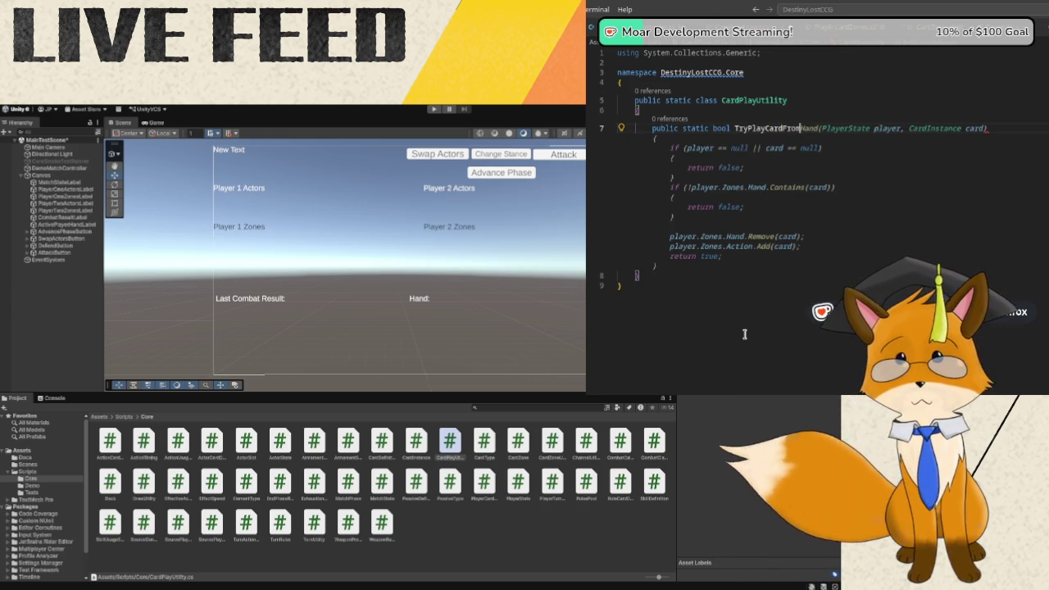
{"action": "type", "text": "layer"}
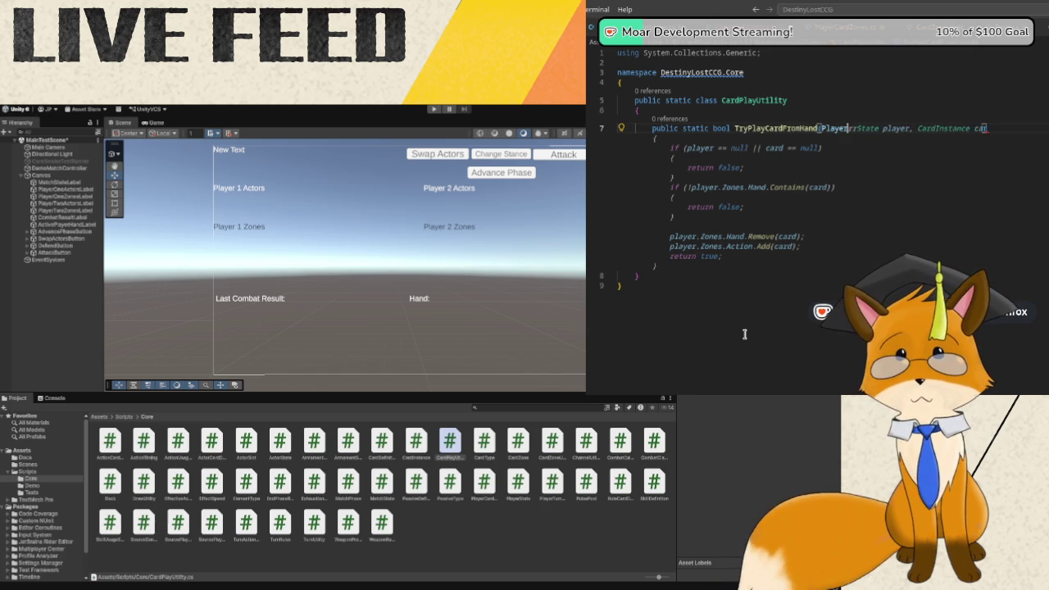
{"action": "type", "text": "State p"}
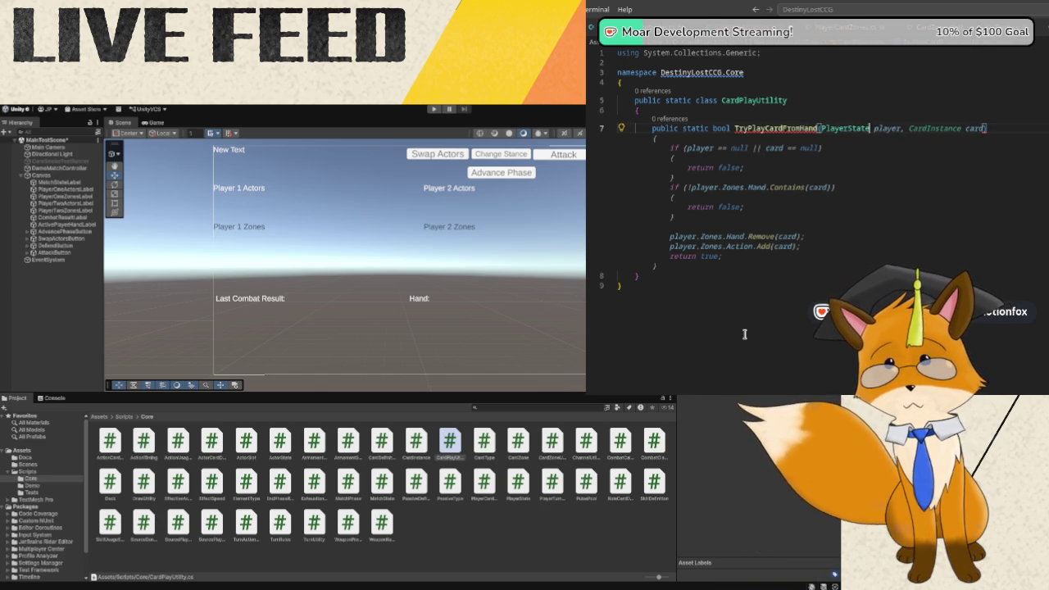
{"action": "type", "text": "layer, "}
{"action": "type", "text": "int ha"}
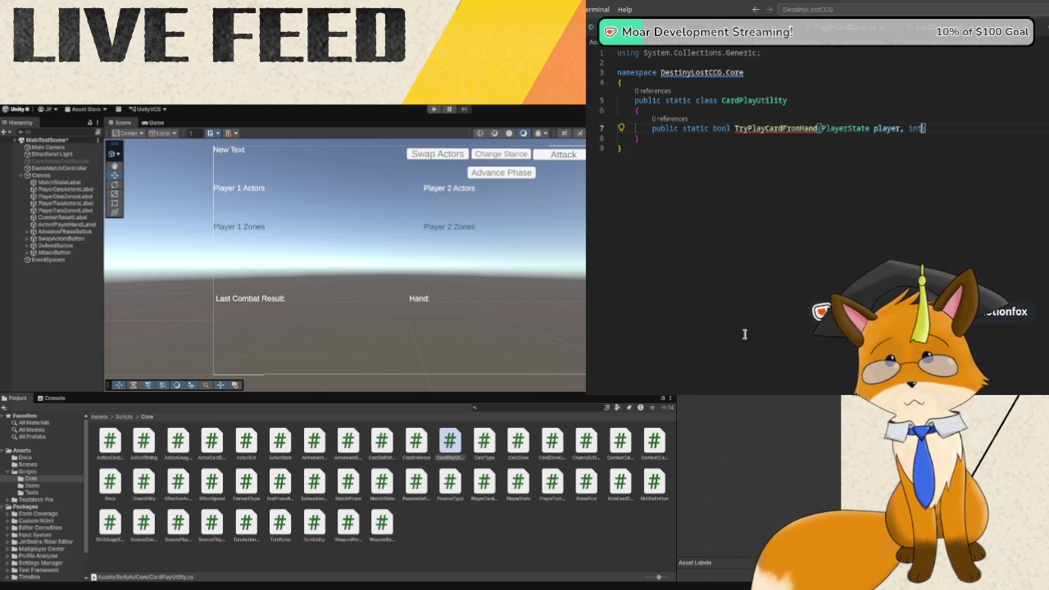
{"action": "key", "text": "Tab"}
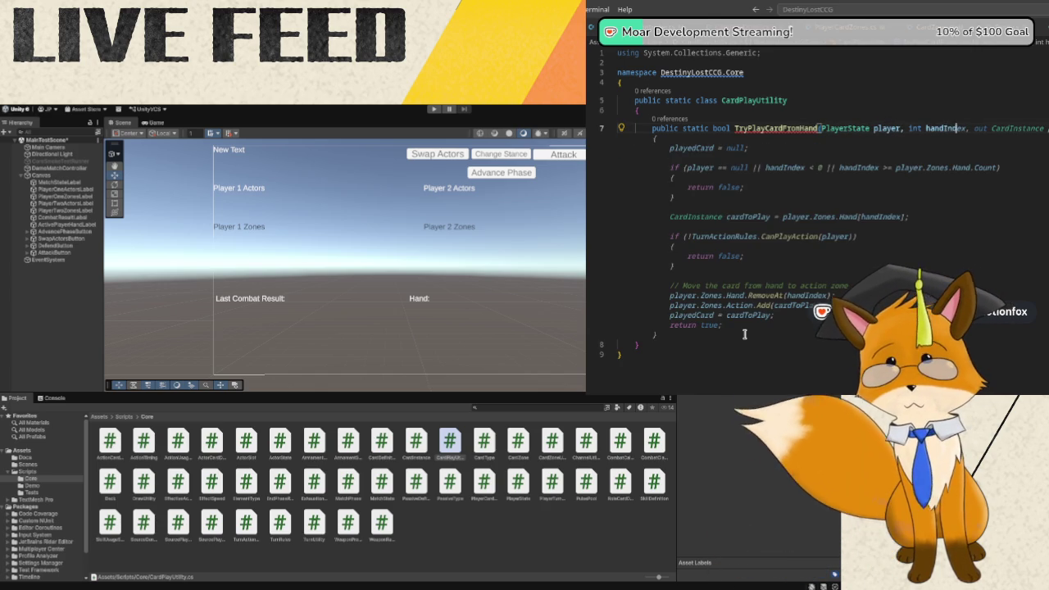
{"action": "key", "text": "End"}
{"action": "key", "text": "Return"}
{"action": "type", "text": "{"}
{"action": "key", "text": "Return"}
{"action": "type", "text": "if "}
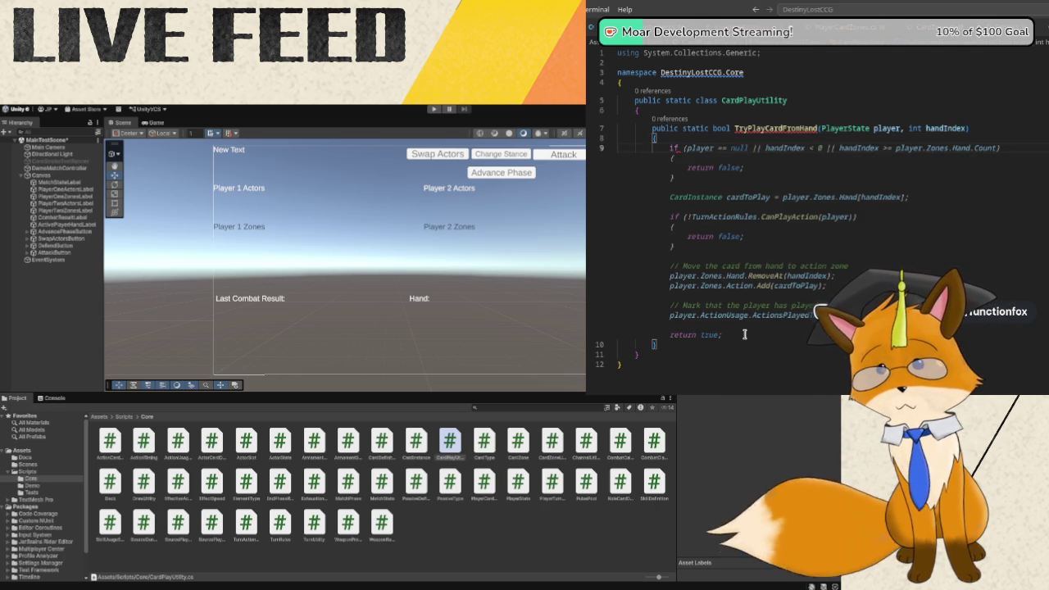
{"action": "type", "text": "(player == null"}
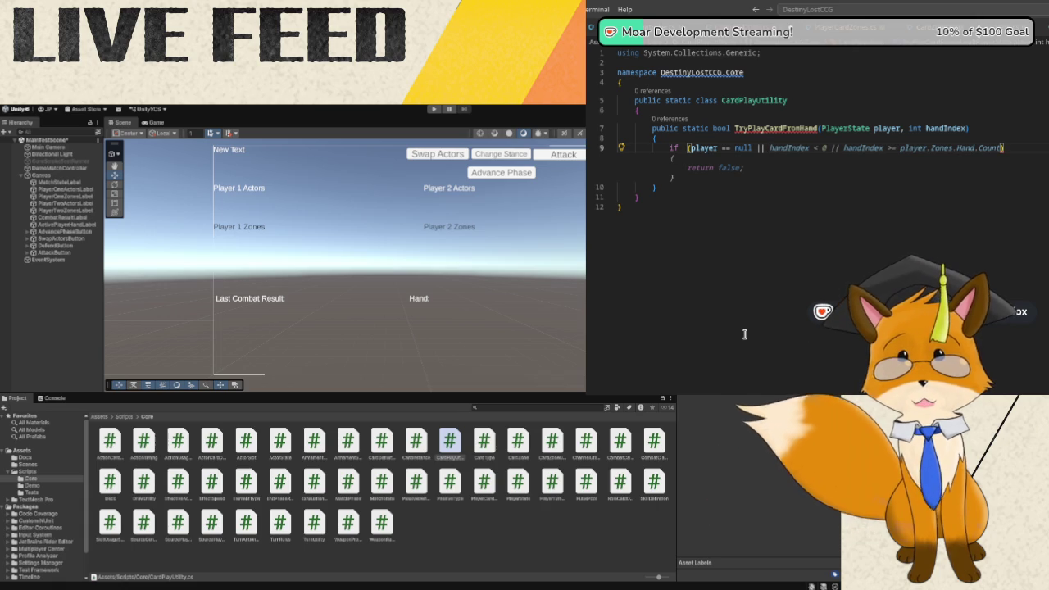
Return false when player is null or handIndex is below 0 or ≥ player.Zones.Hand.Count.
{"action": "type", "text": "hand"}
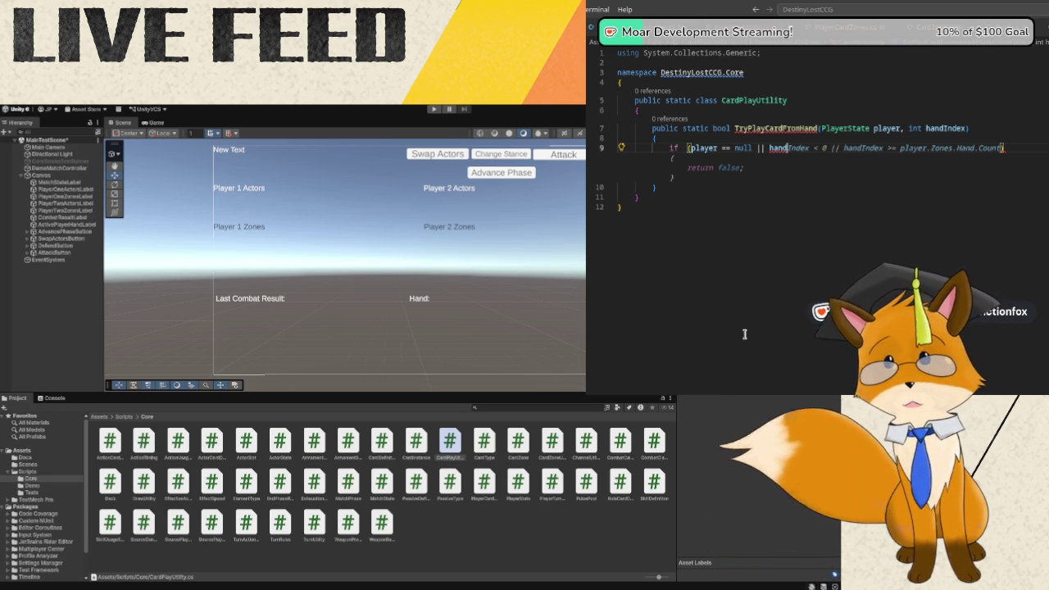
{"action": "type", "text": "Index"}
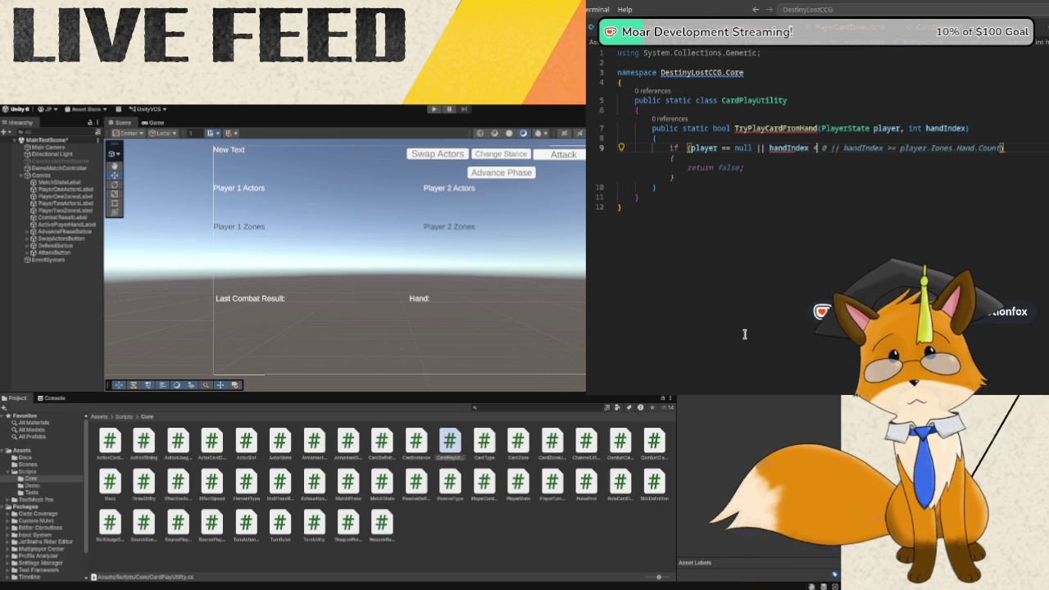
{"action": "type", "text": " < 0 ||"}
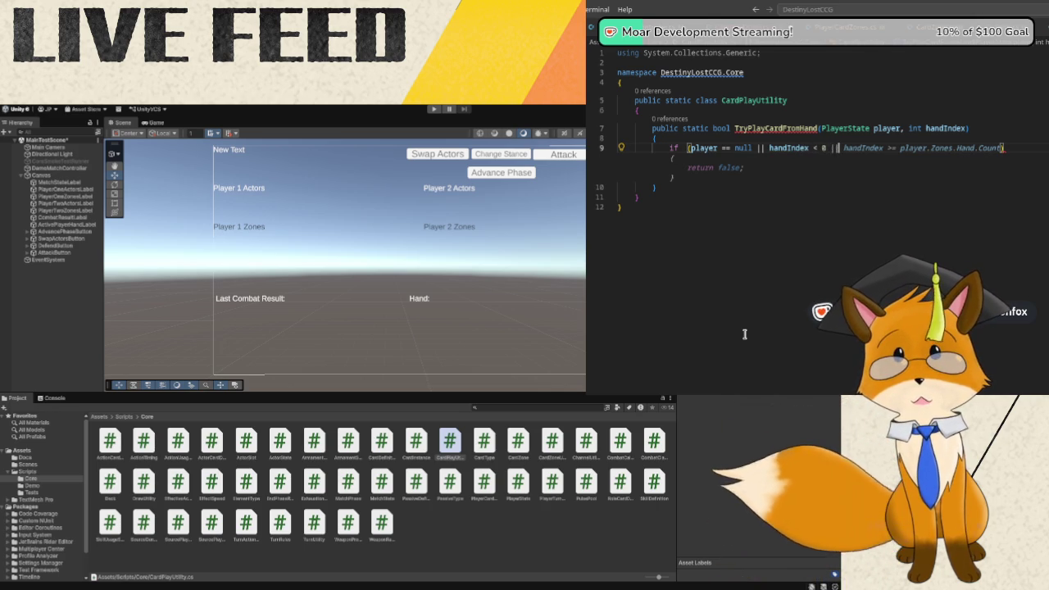
{"action": "type", "text": " handIndex"}
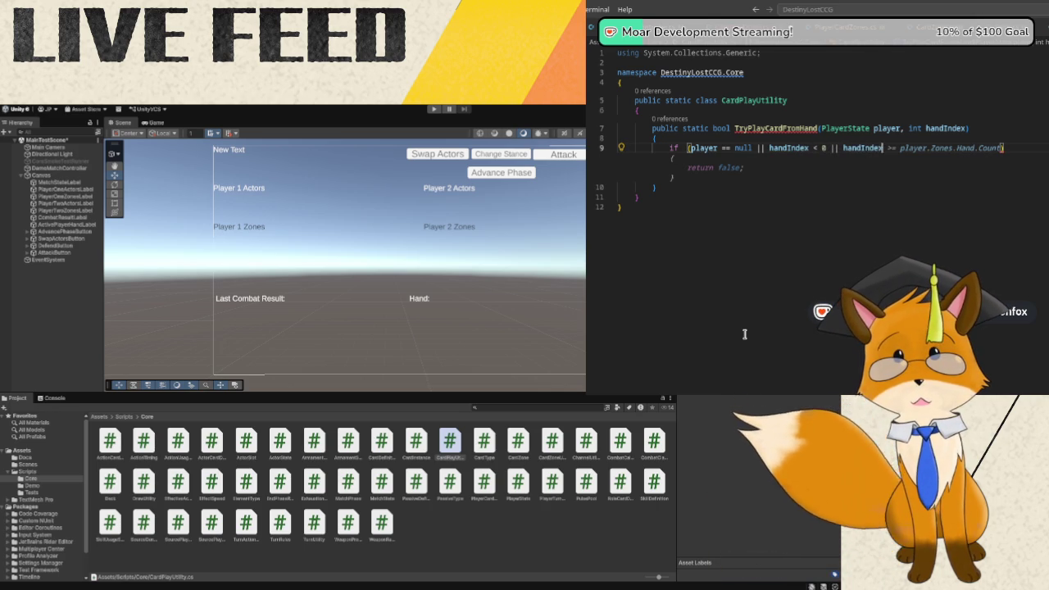
{"action": "type", "text": " >="}
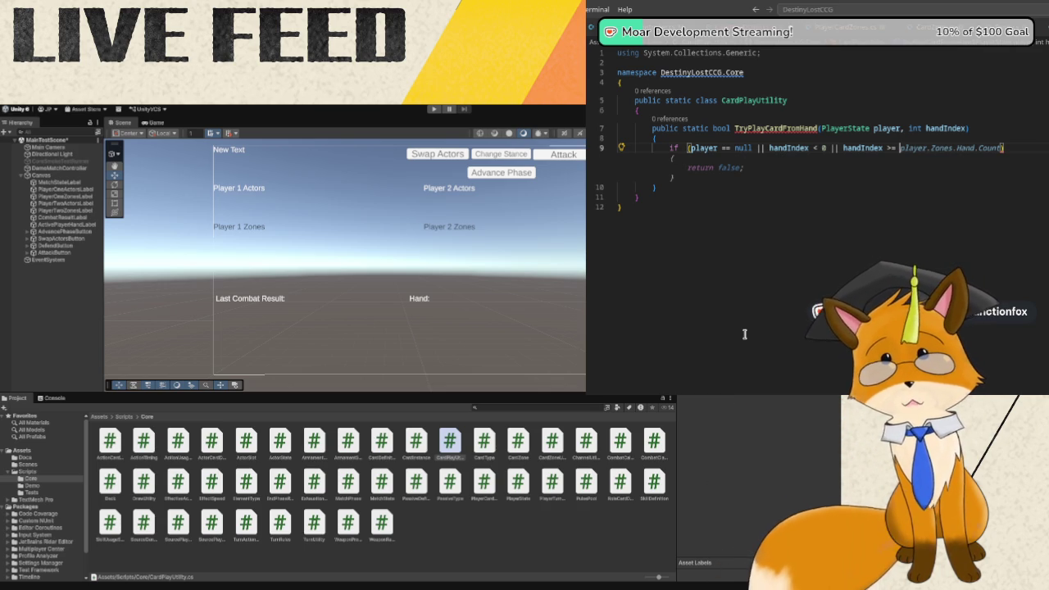
{"action": "type", "text": "layer.Zones"}
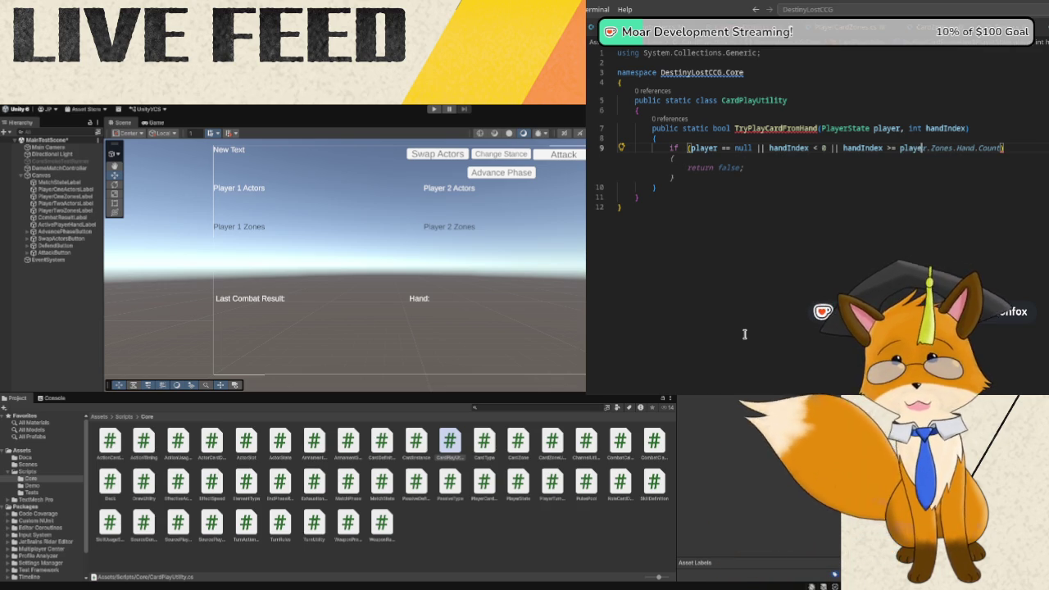
{"action": "type", "text": ".Hand.Count"}
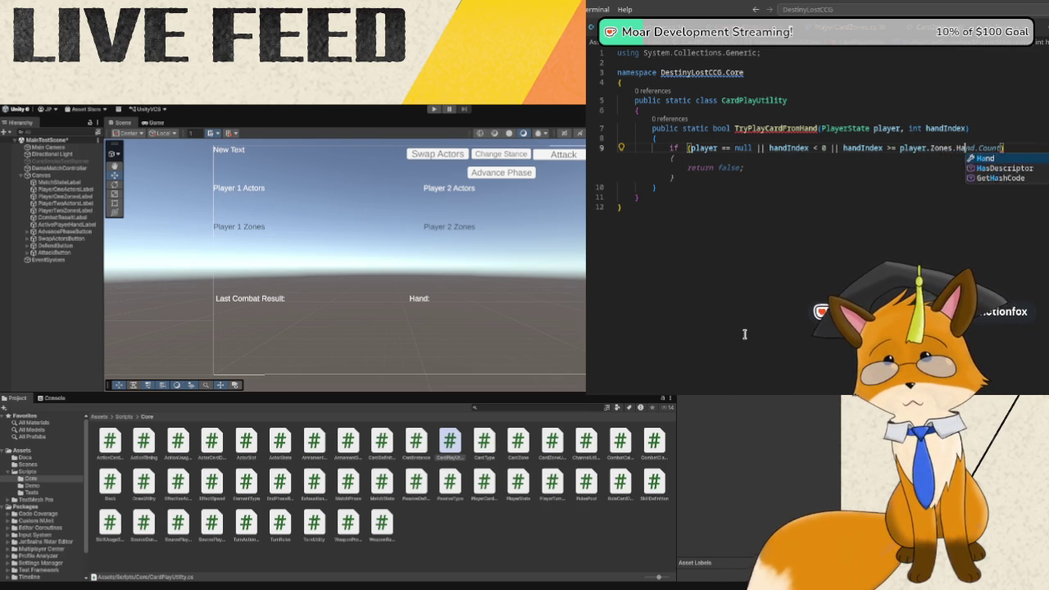
{"action": "type", "text": ")"}
{"action": "key", "text": "Return"}
{"action": "key", "text": "Tab"}
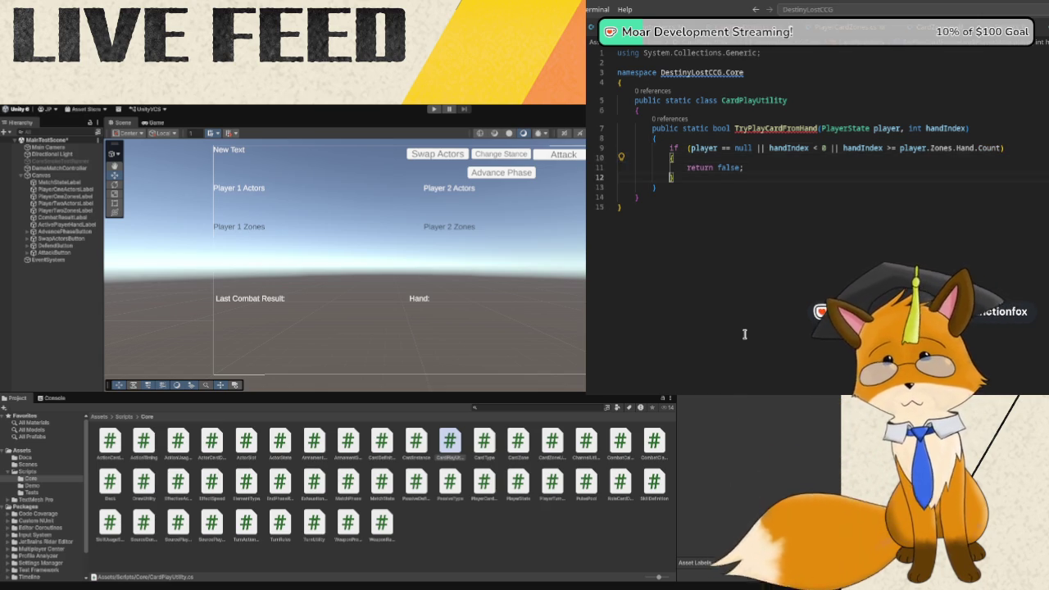
{"action": "key", "text": "Return"}
{"action": "key", "text": "Return"}
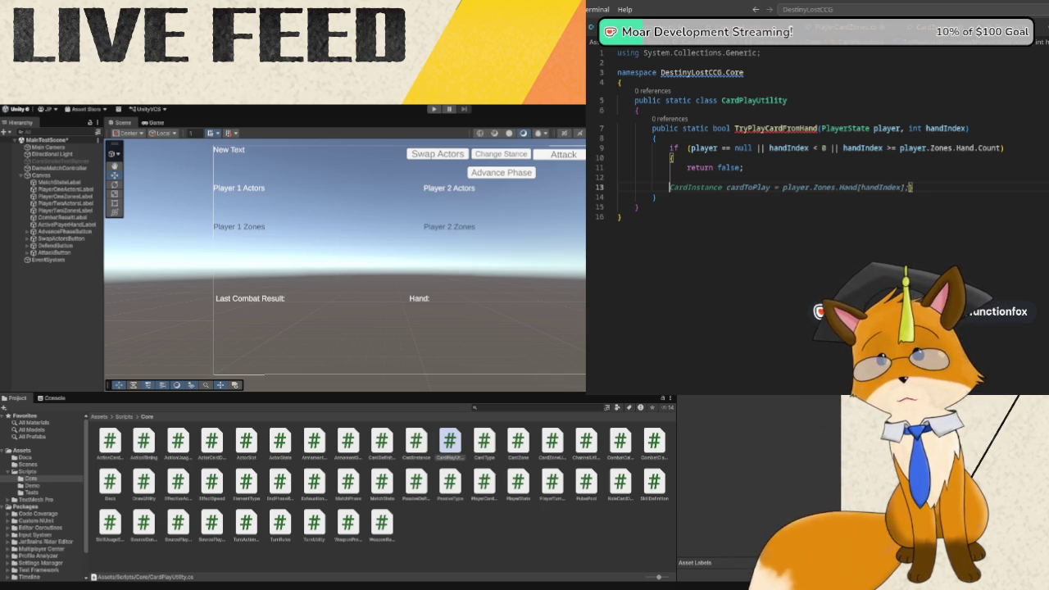
Store player.Zones.Hand[handIndex] in CardInstance card, then start a List<CardInstance> declaration.
{"action": "mouse_move", "coordinate": [836, 187]}
{"action": "key", "text": "Tab"}
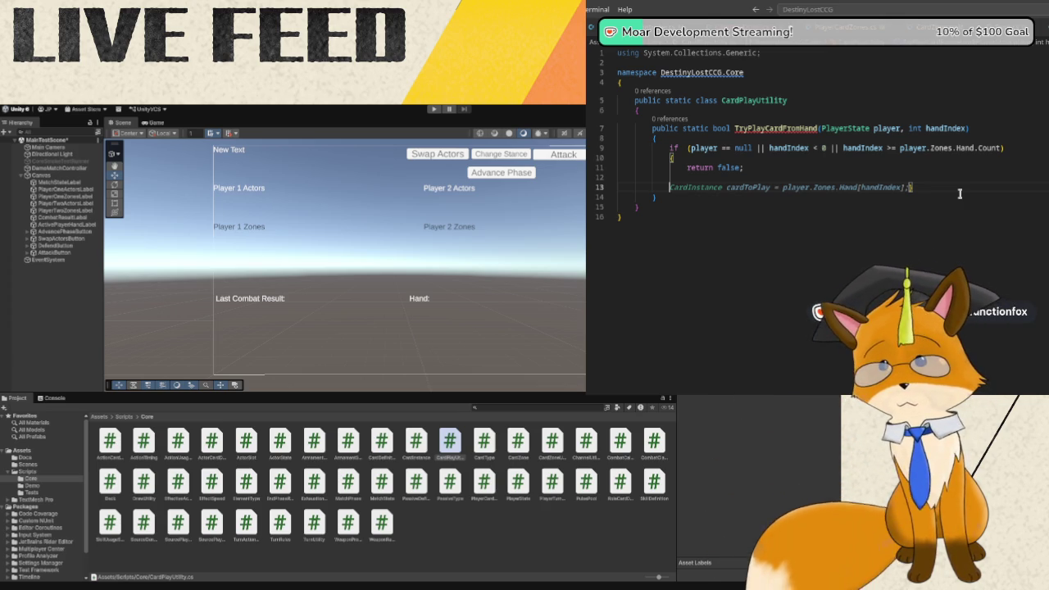
{"action": "type", "text": "Card"}
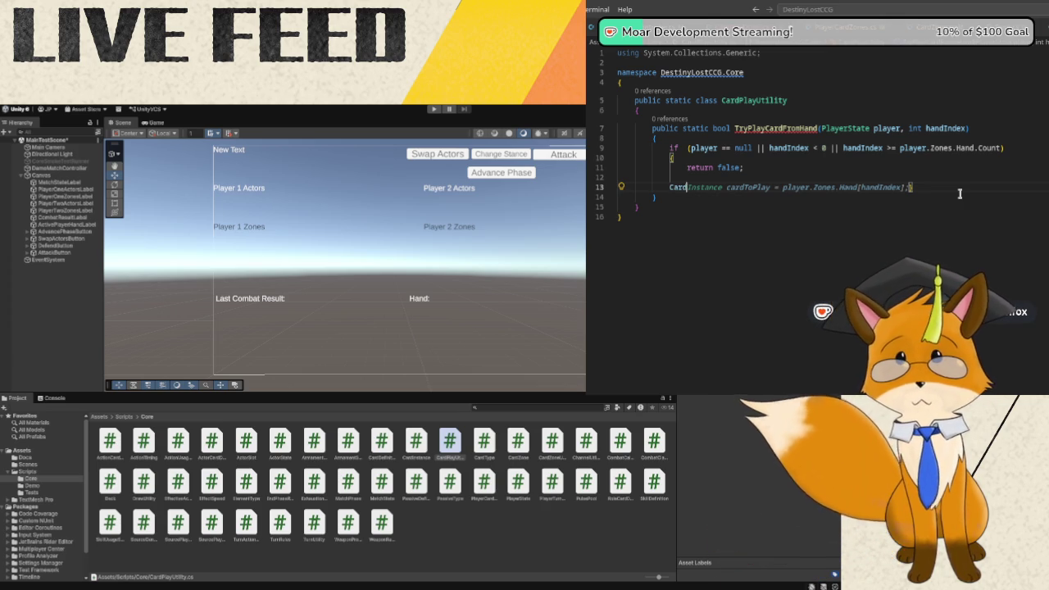
{"action": "type", "text": "Instance"}
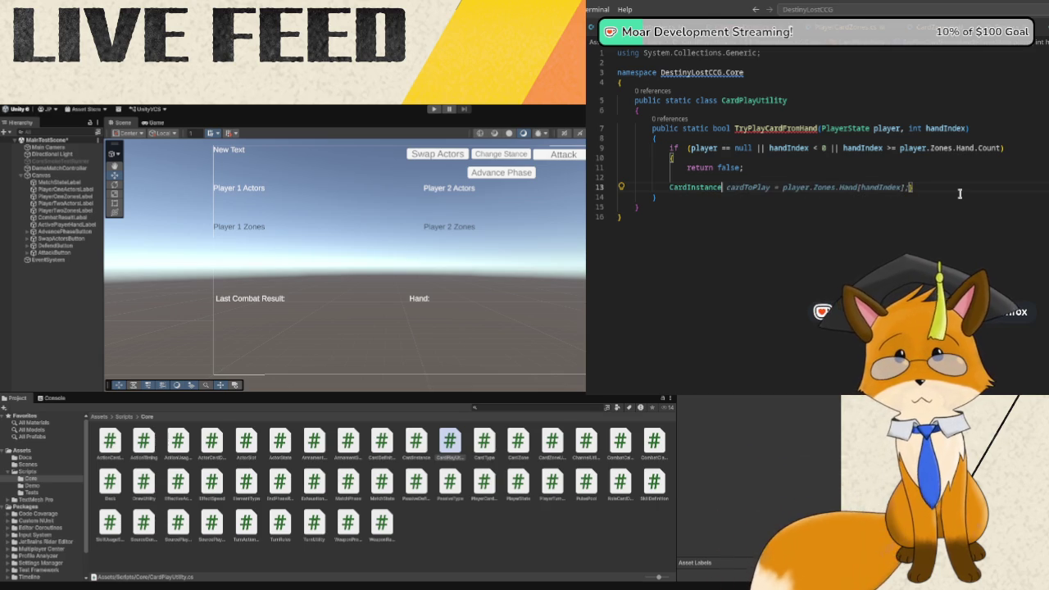
{"action": "type", "text": " card = pla"}
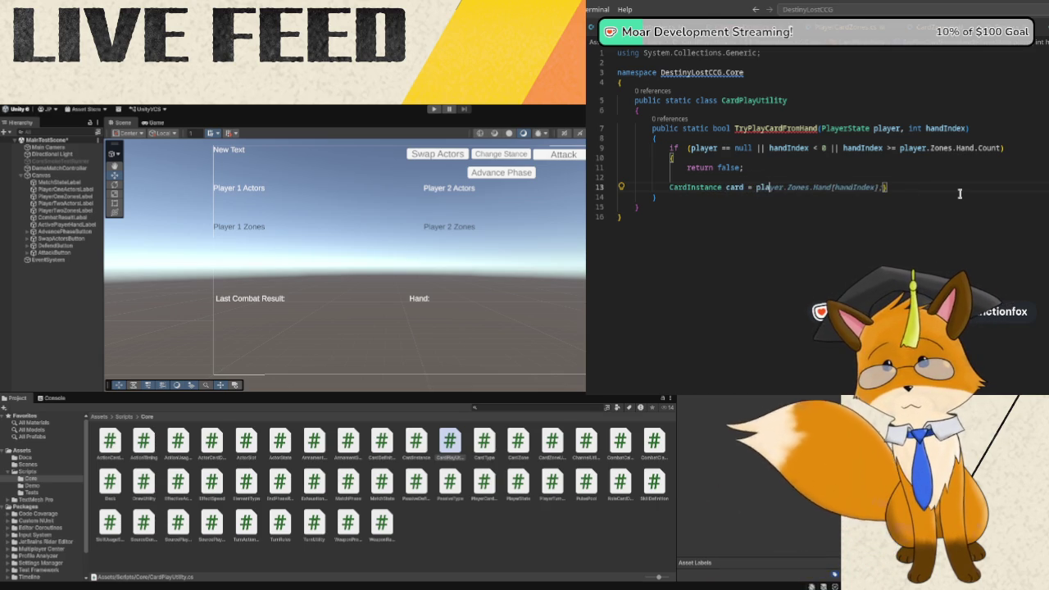
{"action": "type", "text": "yer.Zones."}
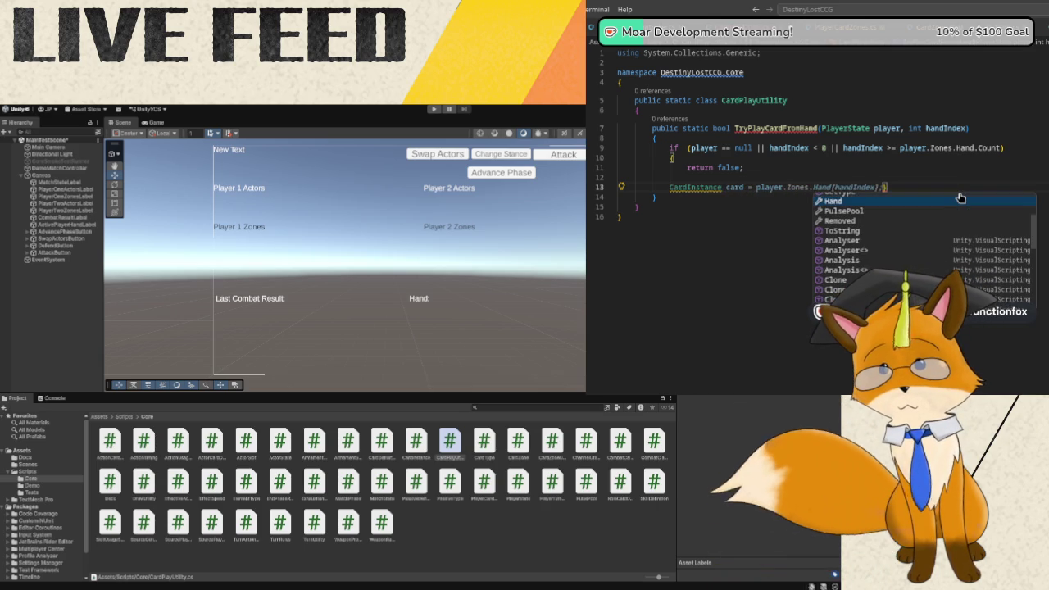
{"action": "type", "text": "Hand"}
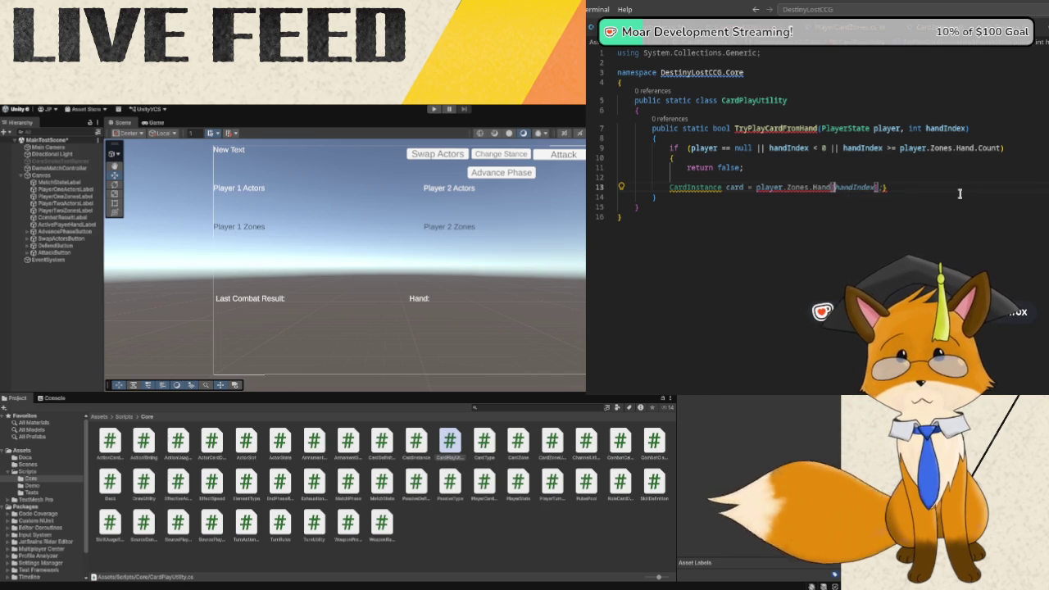
{"action": "type", "text": "[handIndex]"}
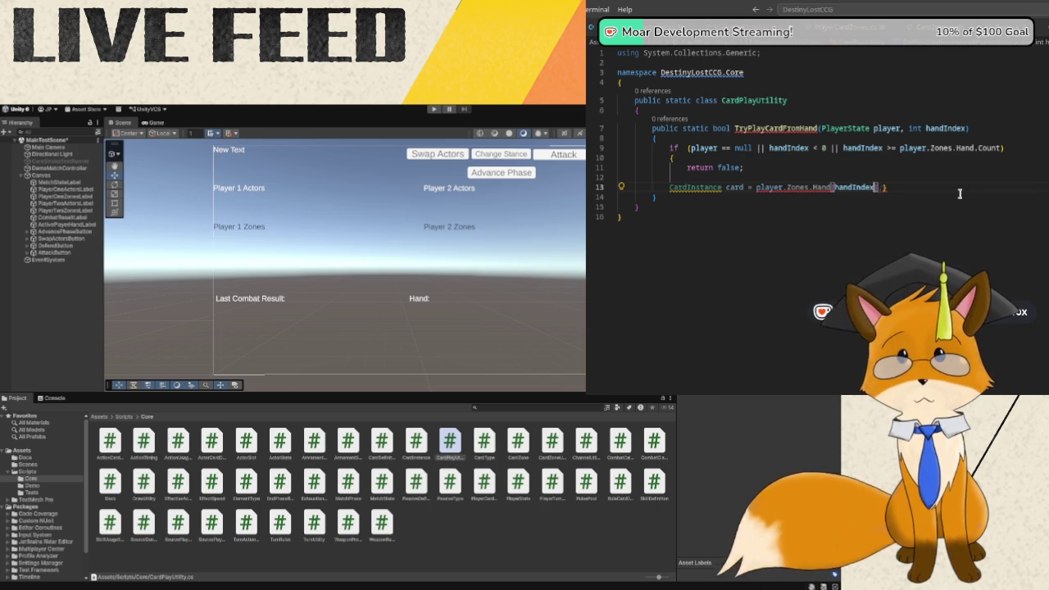
{"action": "type", "text": ";"}
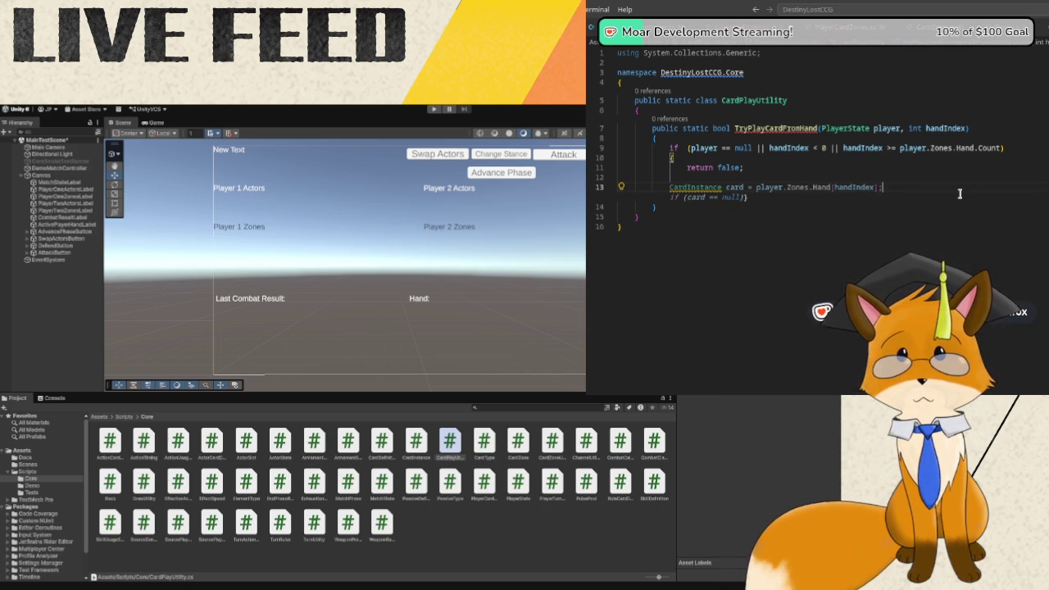
{"action": "key", "text": "Return"}
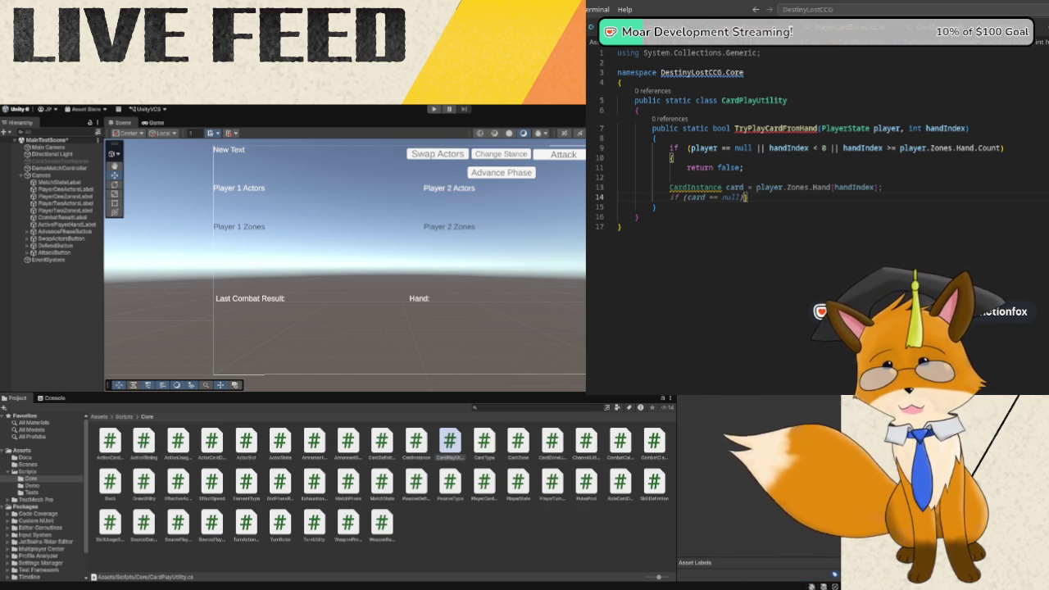
{"action": "key", "text": "Return"}
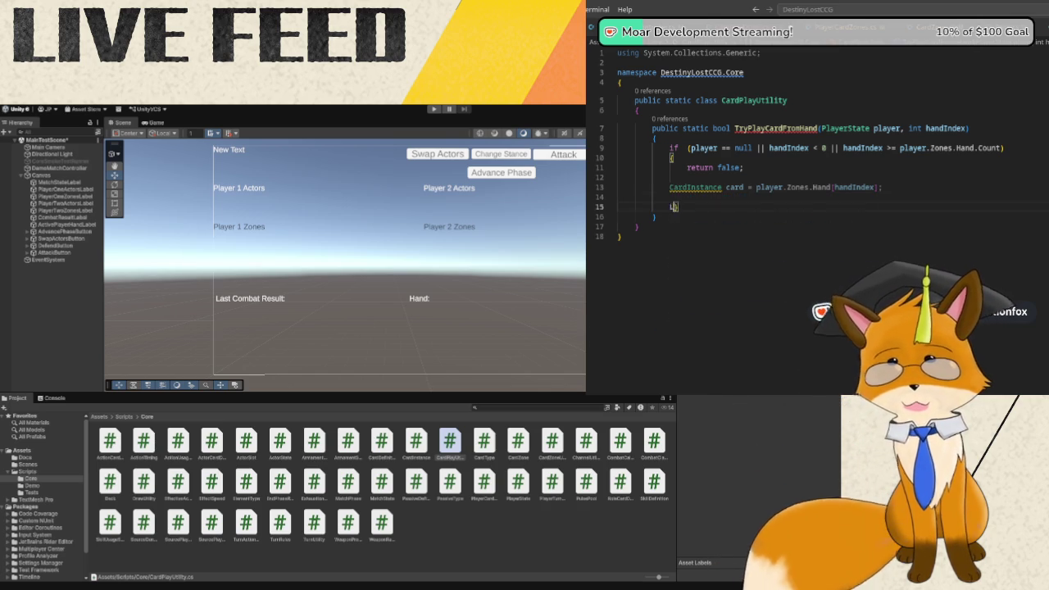
{"action": "type", "text": "List<"}
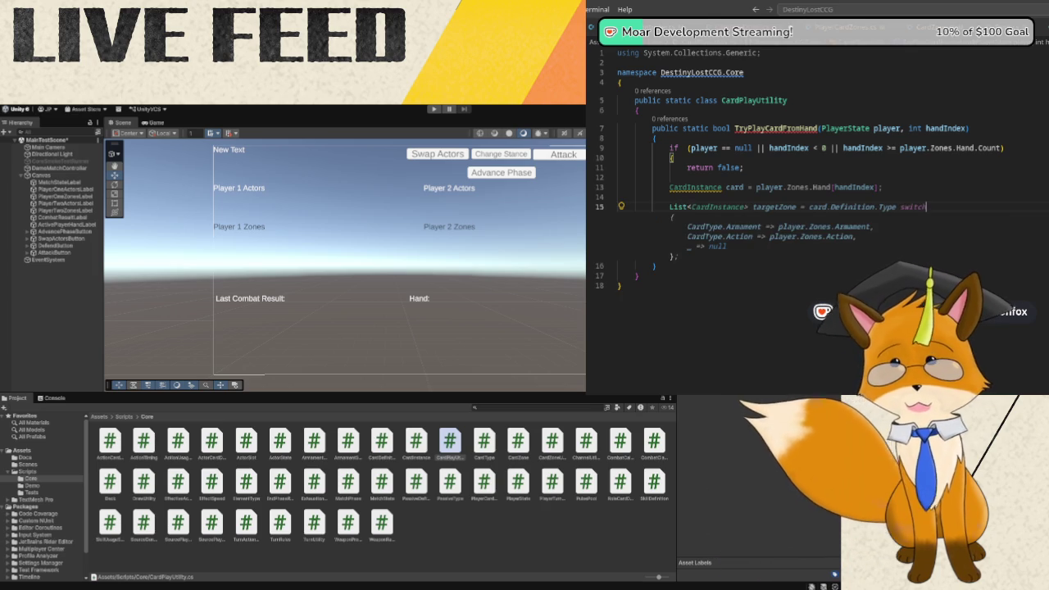
{"action": "type", "text": "CardInstance"}
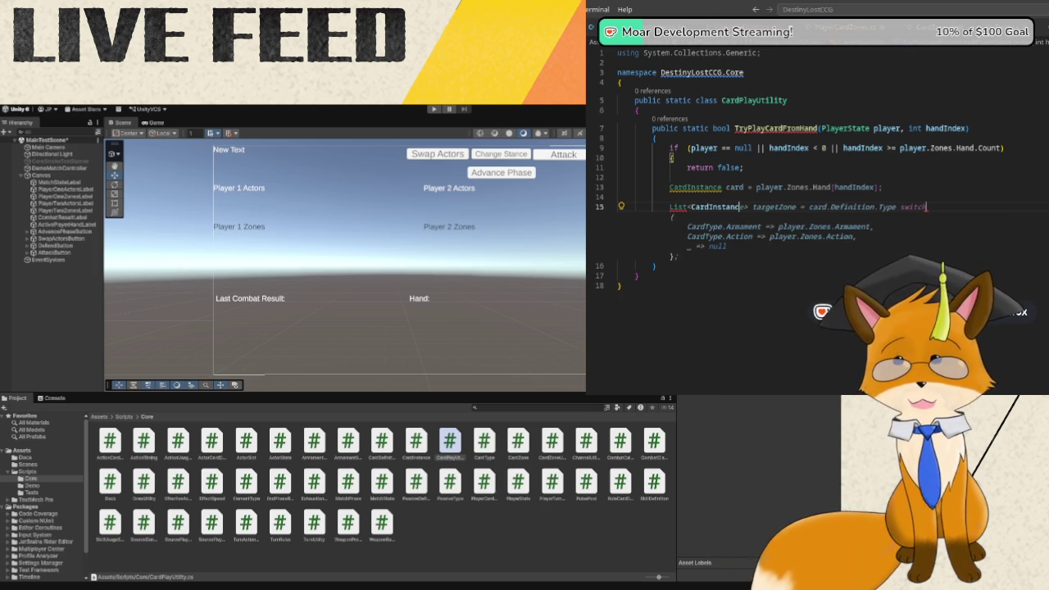
{"action": "type", "text": "> d"}
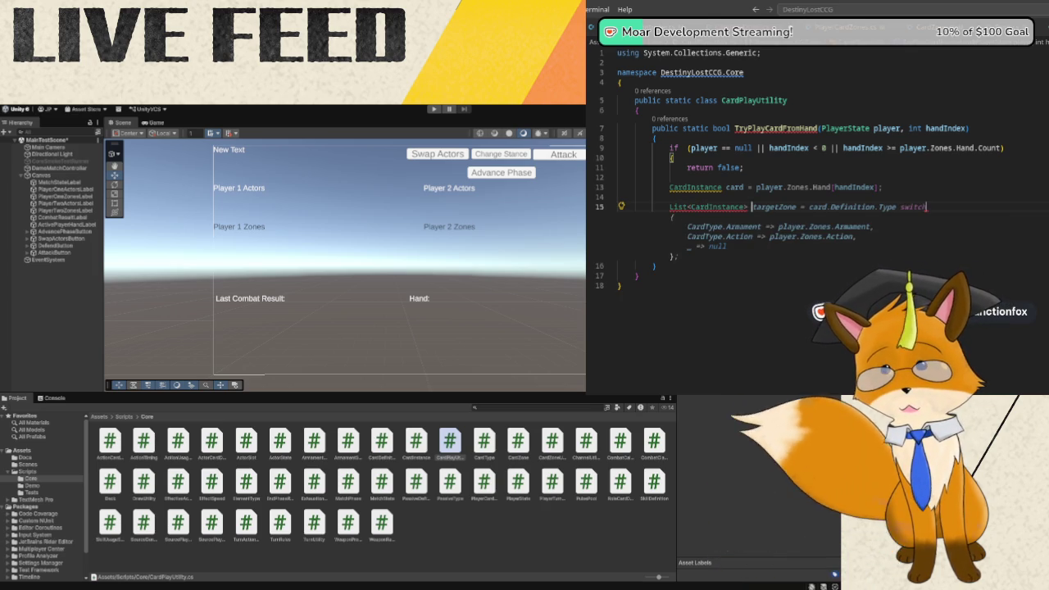